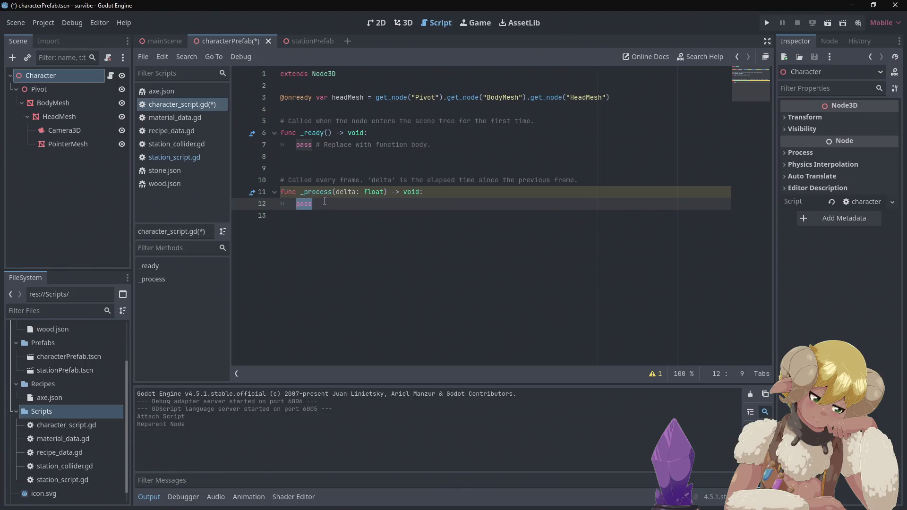
Save the characterPrefab scene and character_script.gd, leaving the caret on line 13
mouse_move(322, 198)
left_click(297, 221)
key("ctrl+s")
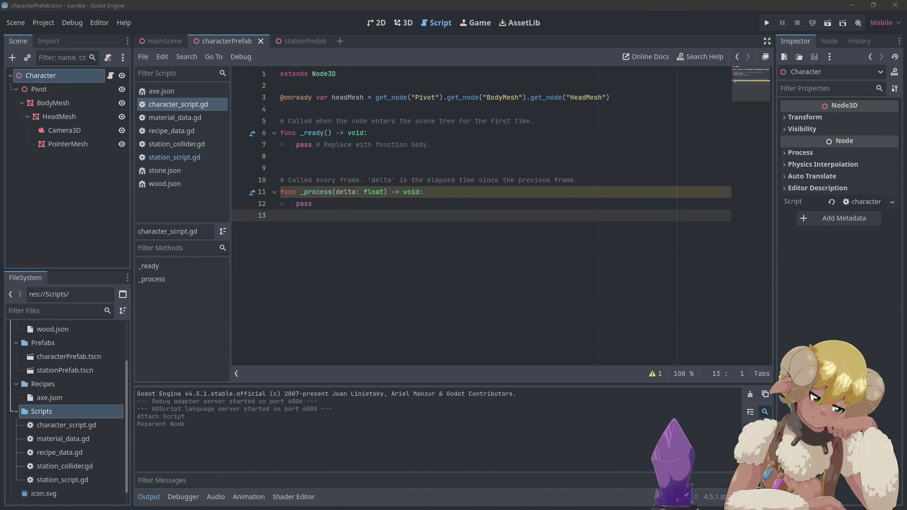
left_click(479, 314)
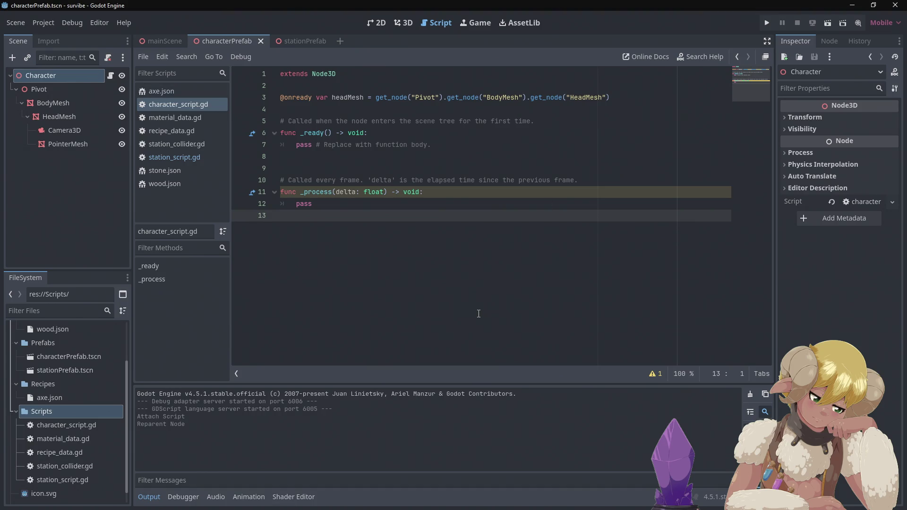
Paste an _input function below _process that captures the mouse and clamps pitch to ±45°
key("Return")
key("ctrl+v")
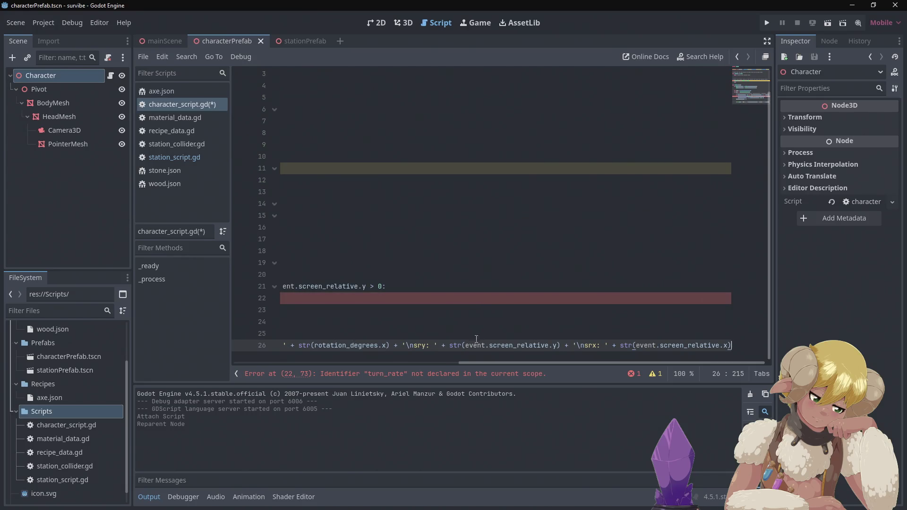
left_click_drag(478, 363, 209, 370)
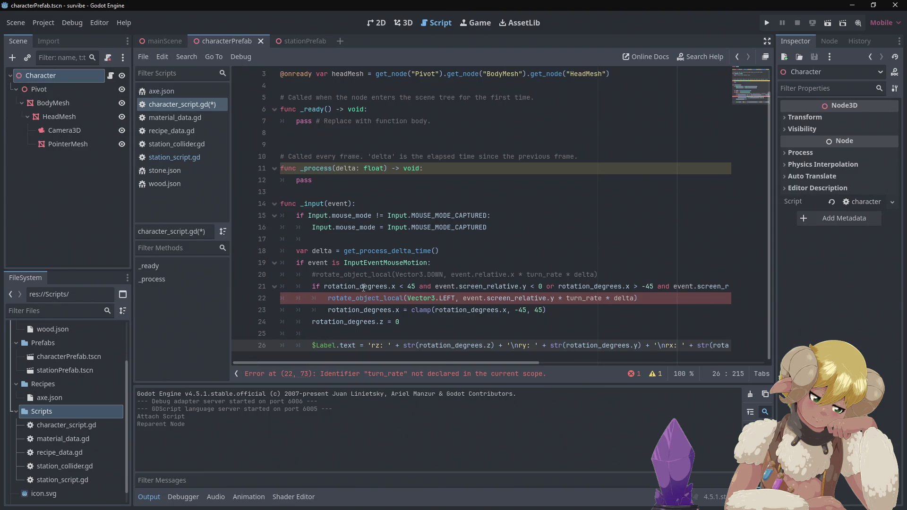
mouse_move(364, 288)
mouse_move(342, 299)
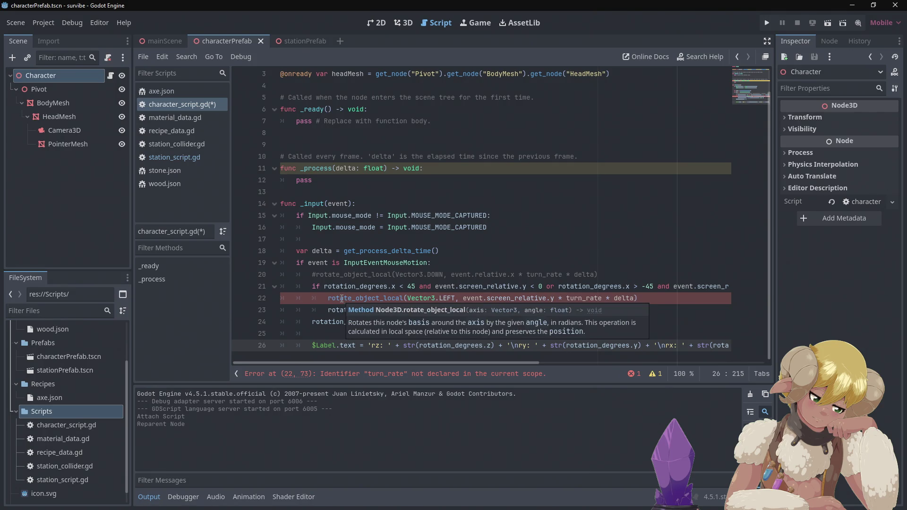
scroll(347, 279, "up", 1)
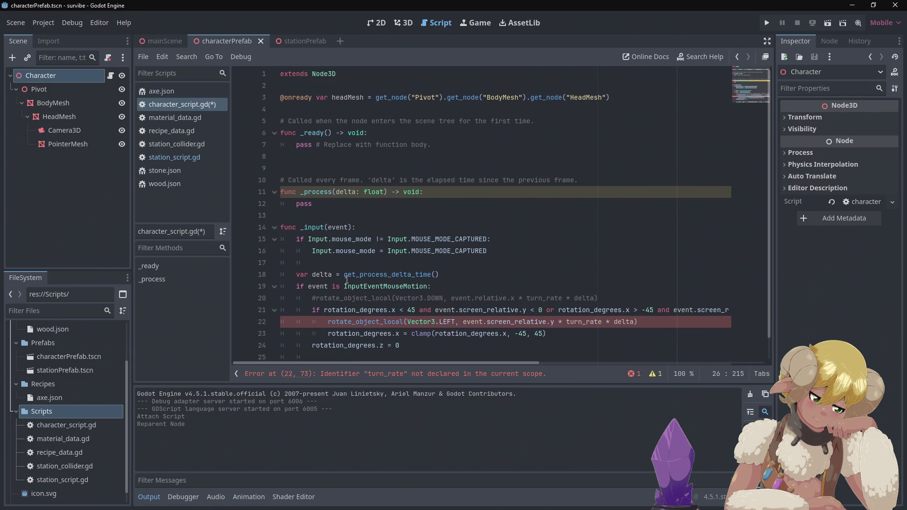
scroll(342, 283, "down", 1)
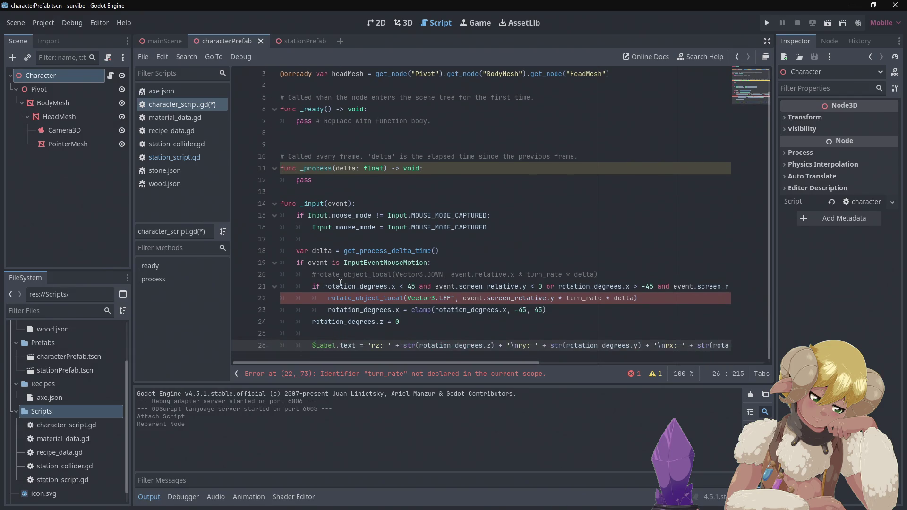
Prefix the rotate_object_local call on line 22 with 'headMesh.'
left_click(327, 298)
mouse_move(342, 296)
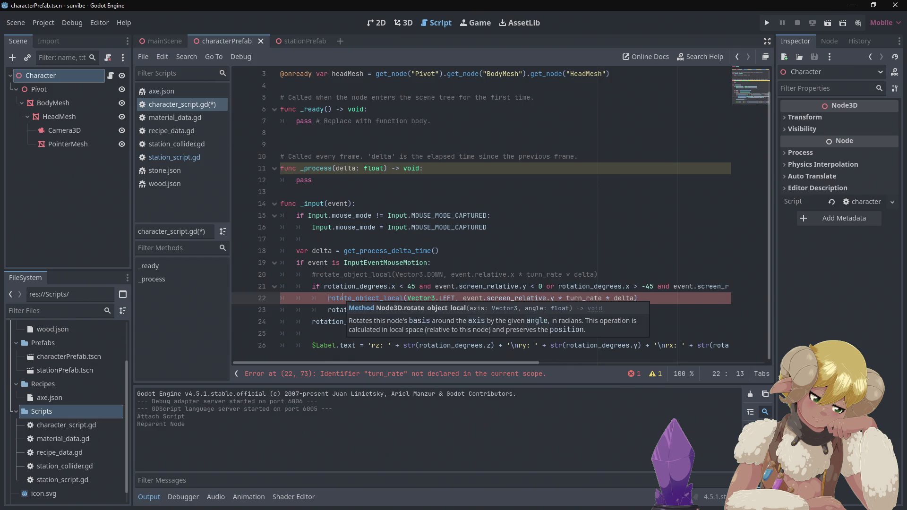
type("head")
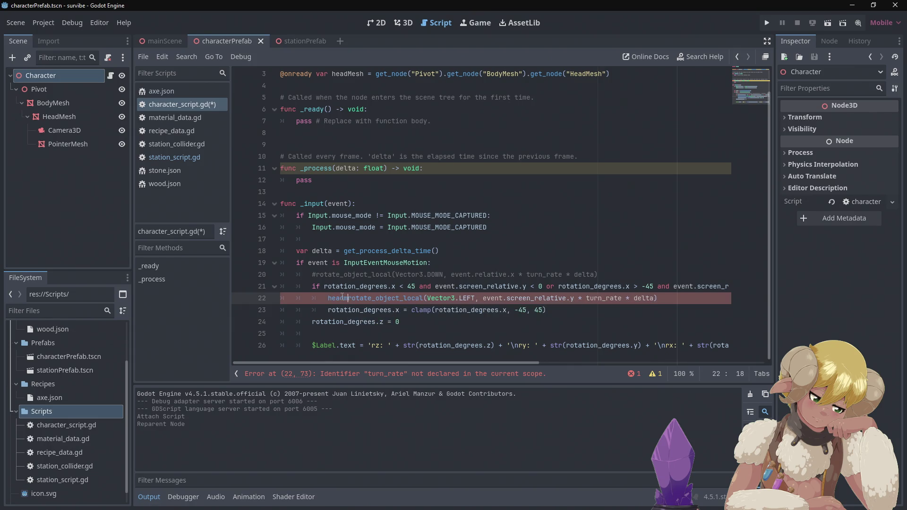
type("Mesh.")
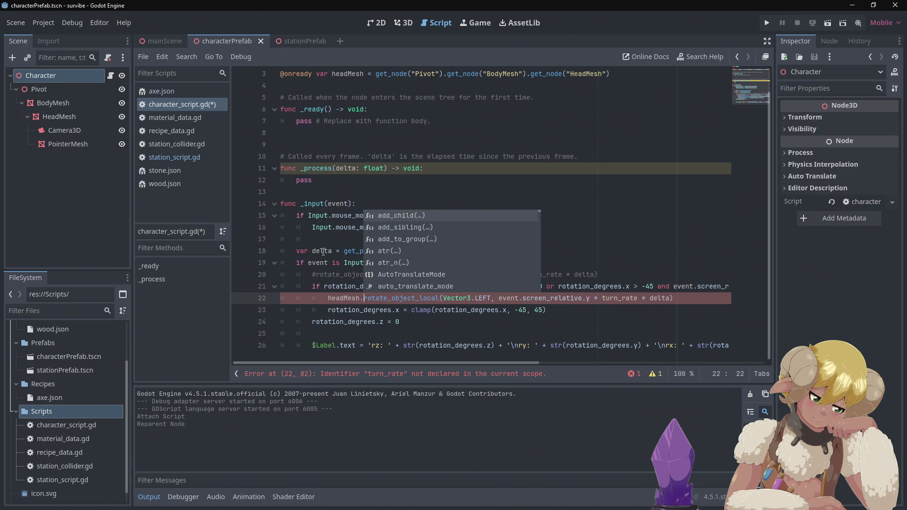
left_click(386, 190)
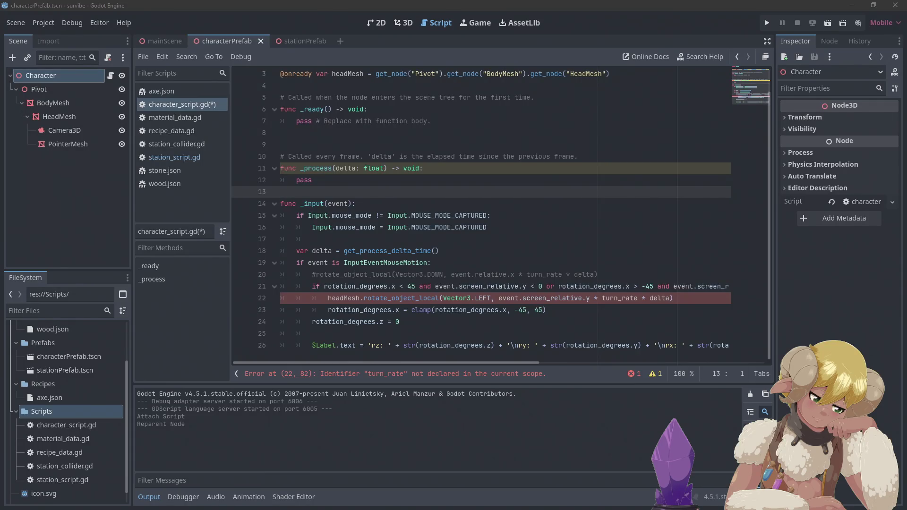
left_click(342, 84)
scroll(355, 116, "up", 1)
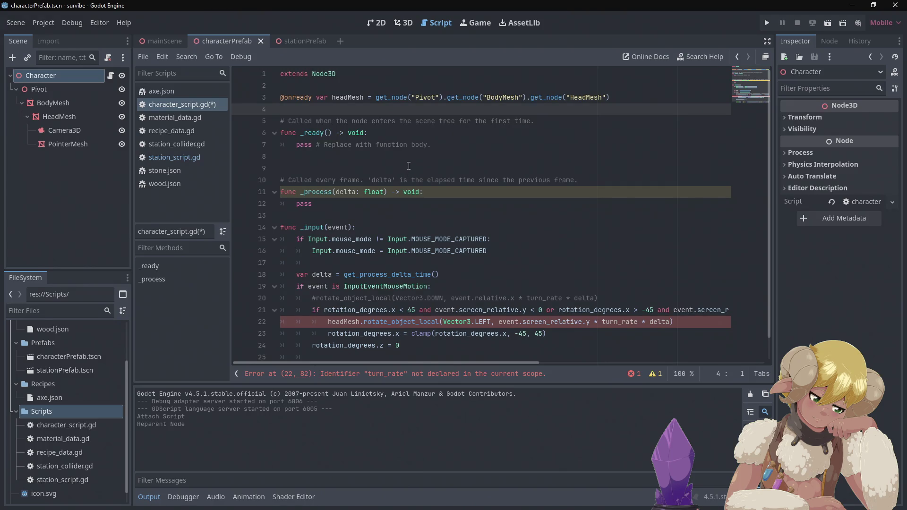
key("Return")
key("Return")
key("Up")
type("@export var turn_rate = .21")
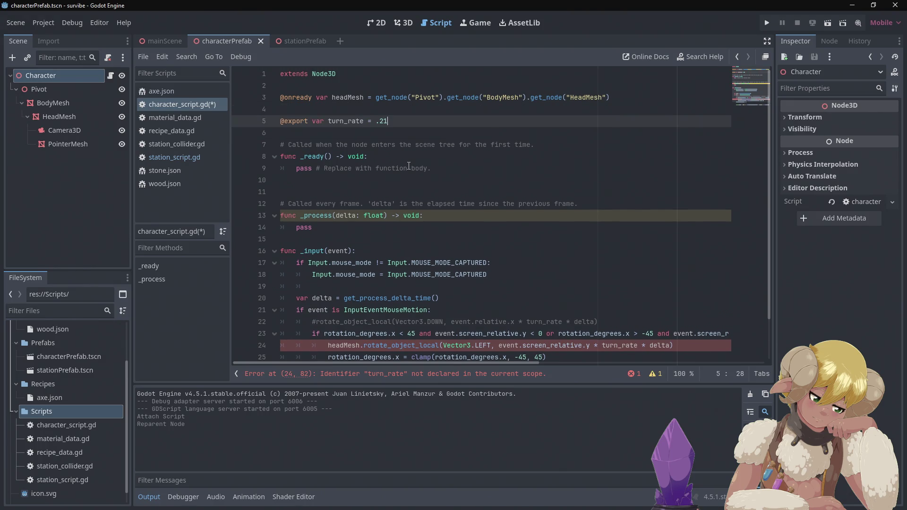
scroll(445, 163, "down", 2)
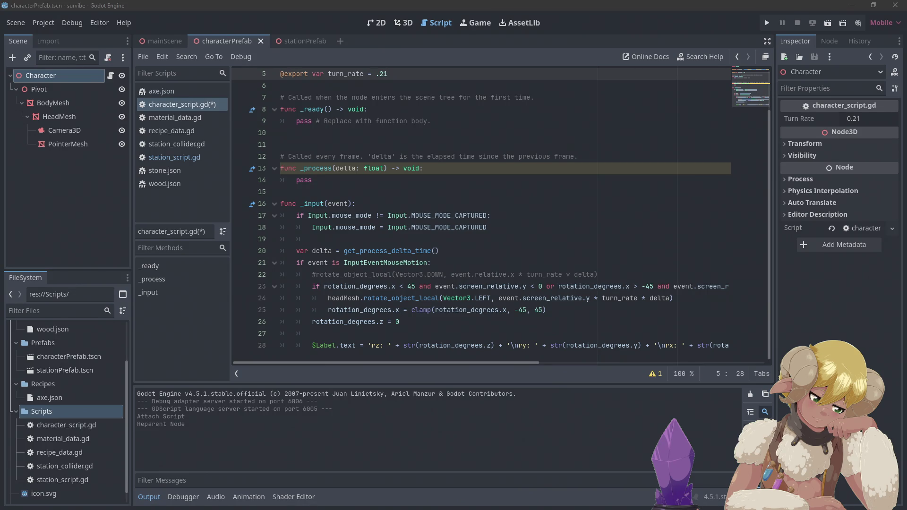
left_click(551, 278)
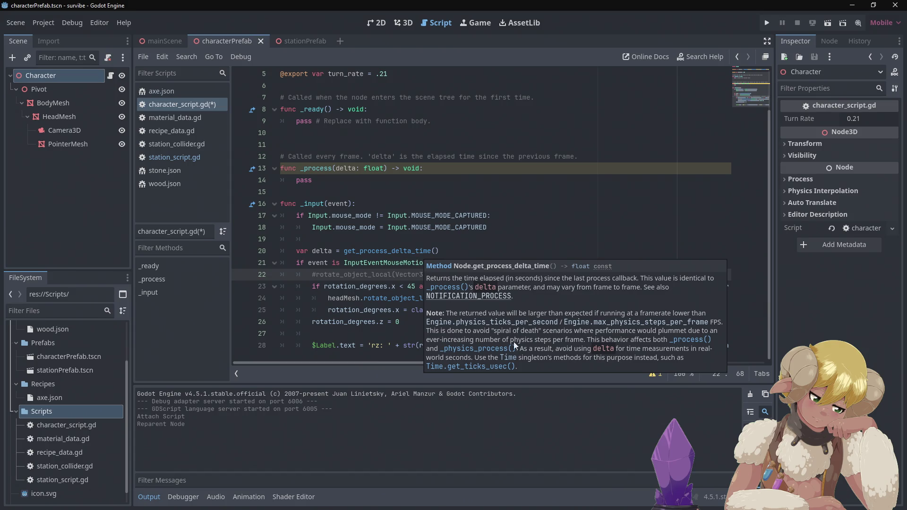
left_click(413, 325)
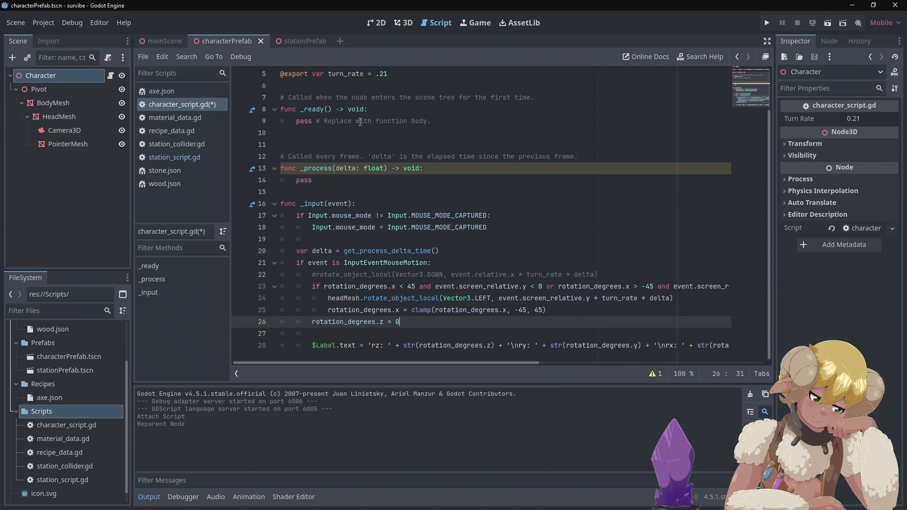
key("ctrl+s")
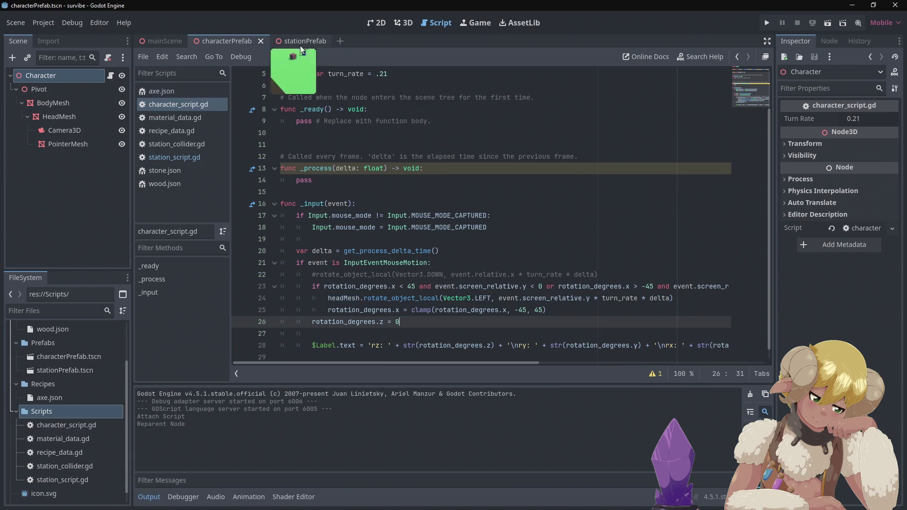
Look over the character in 3D and in mainScene, then return to the characterPrefab script
left_click(403, 22)
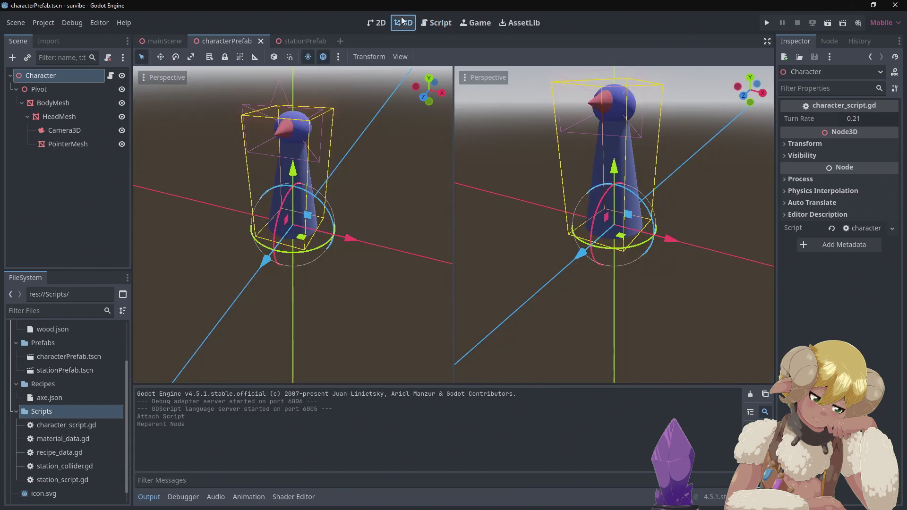
left_click(164, 42)
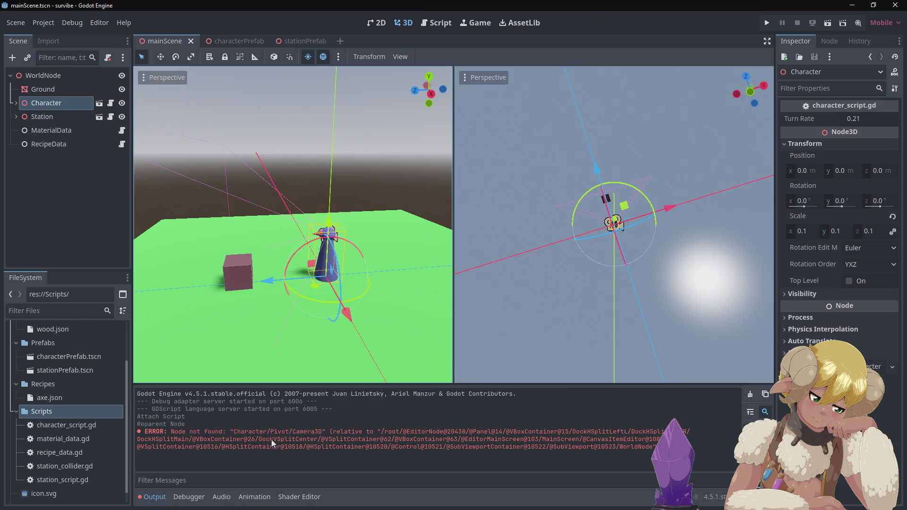
left_click(234, 38)
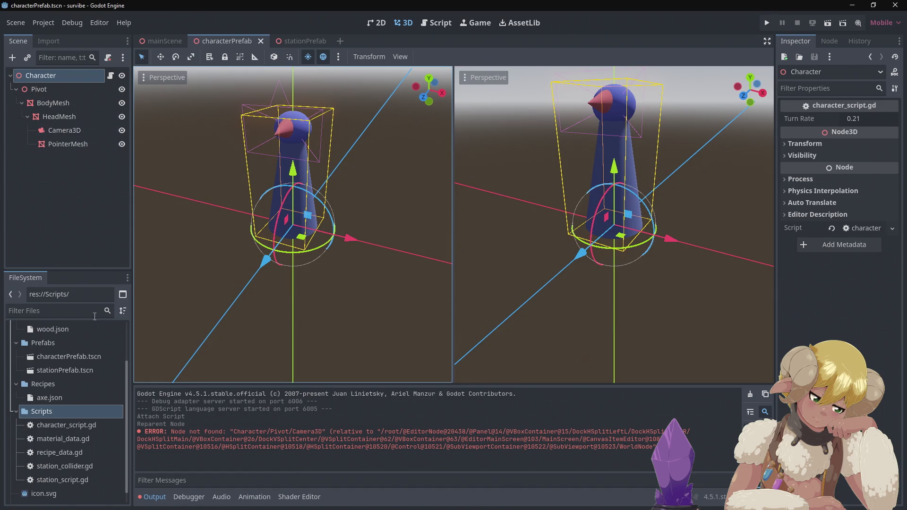
left_click(438, 22)
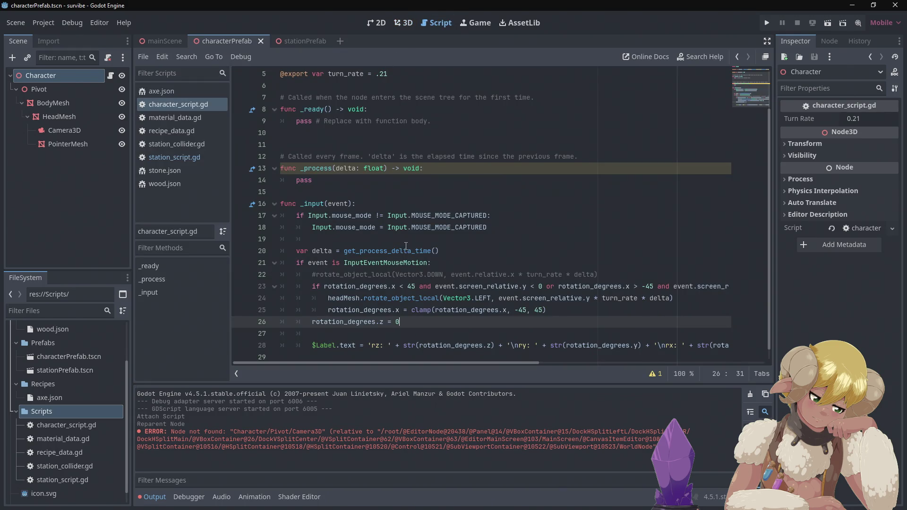
Scroll through character_script.gd to review the finished code, then go to mainScene
scroll(406, 248, "down", 1)
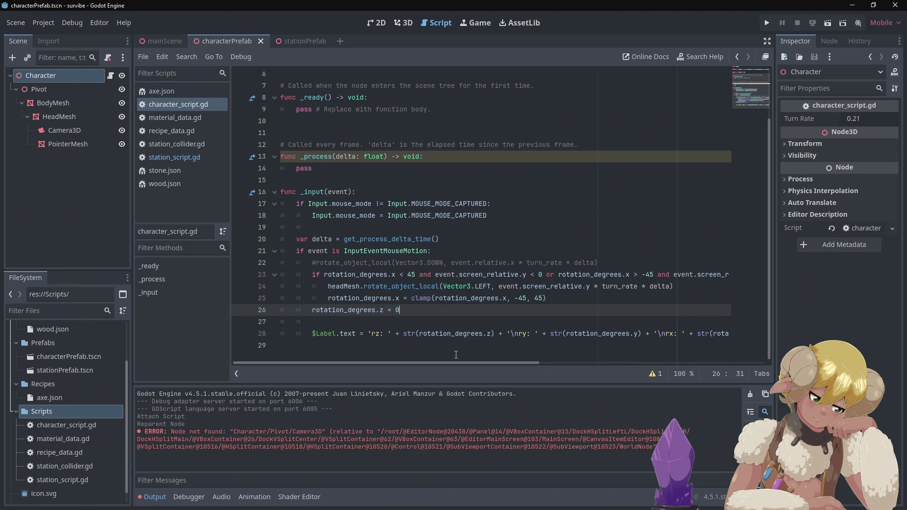
mouse_move(460, 362)
left_mouse_down()
mouse_move(701, 342)
mouse_move(440, 351)
left_mouse_up()
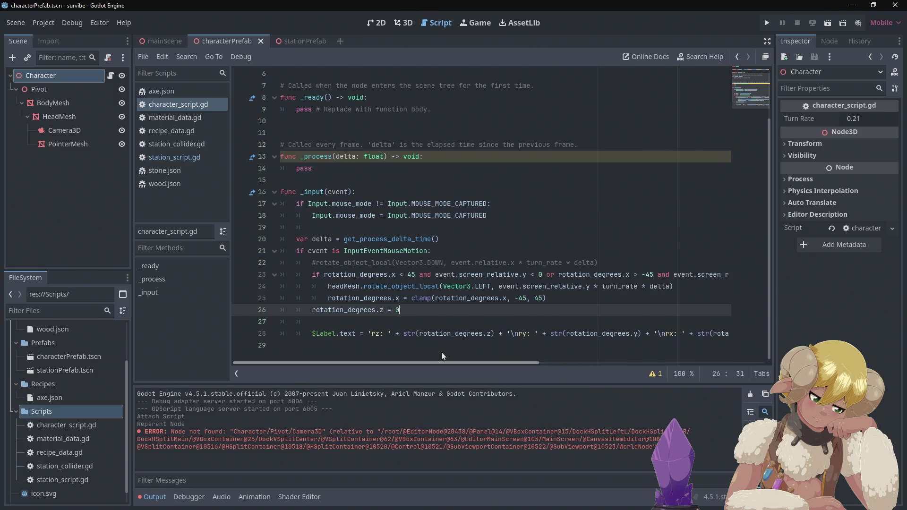
mouse_move(449, 356)
left_mouse_down()
mouse_move(515, 357)
mouse_move(410, 358)
left_mouse_up()
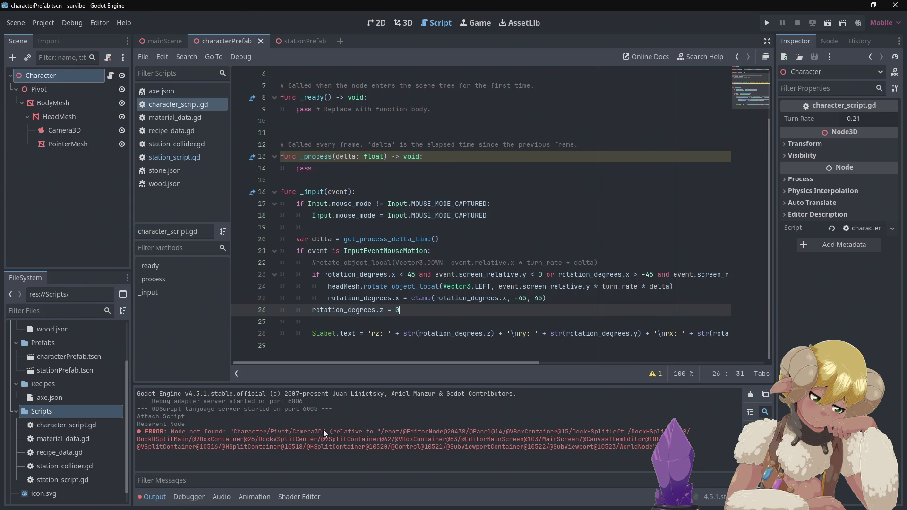
scroll(369, 243, "up", 2)
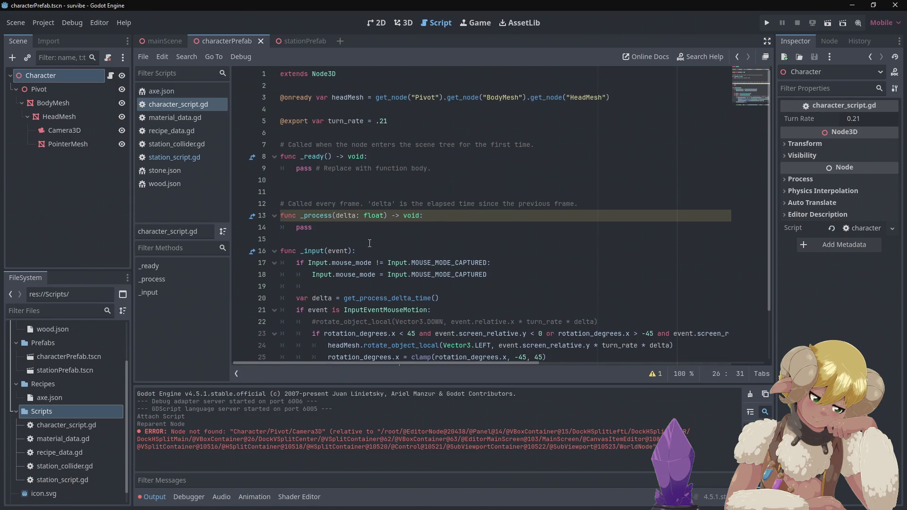
scroll(371, 242, "down", 2)
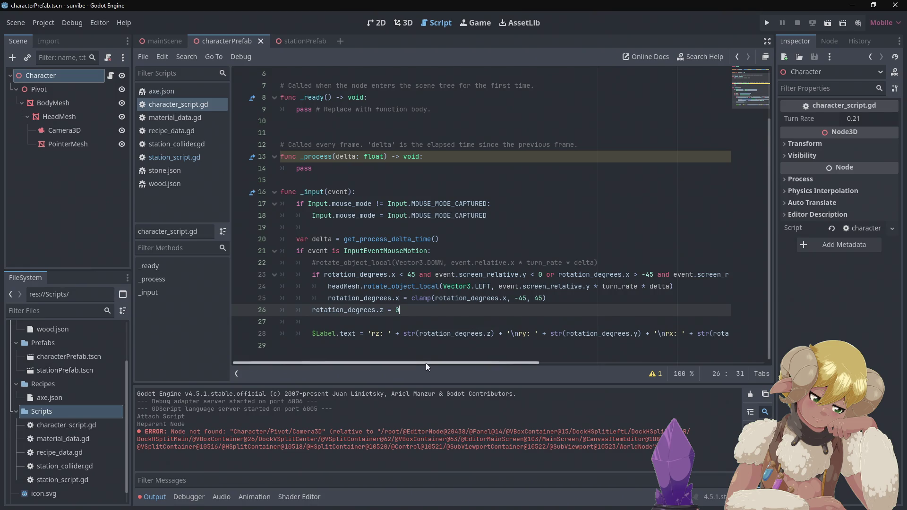
left_click_drag(427, 363, 409, 364)
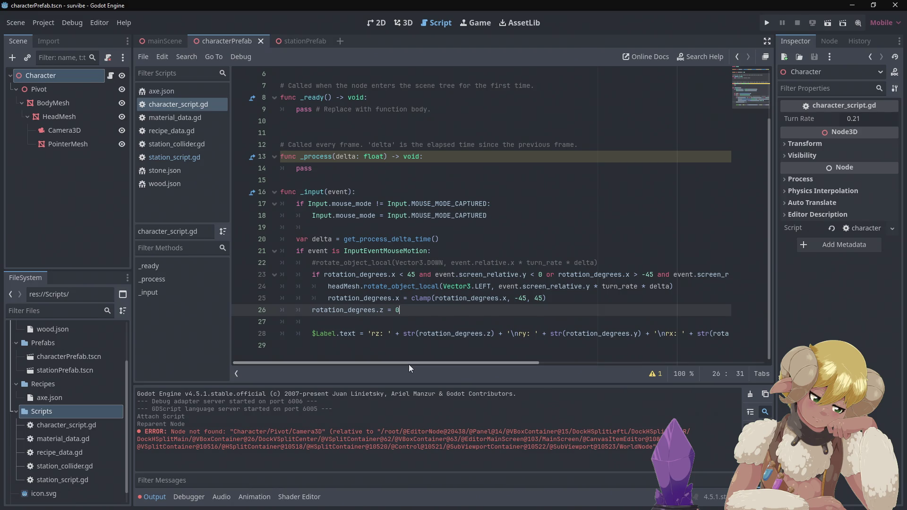
mouse_move(410, 364)
left_mouse_down()
mouse_move(668, 362)
mouse_move(249, 364)
left_mouse_up()
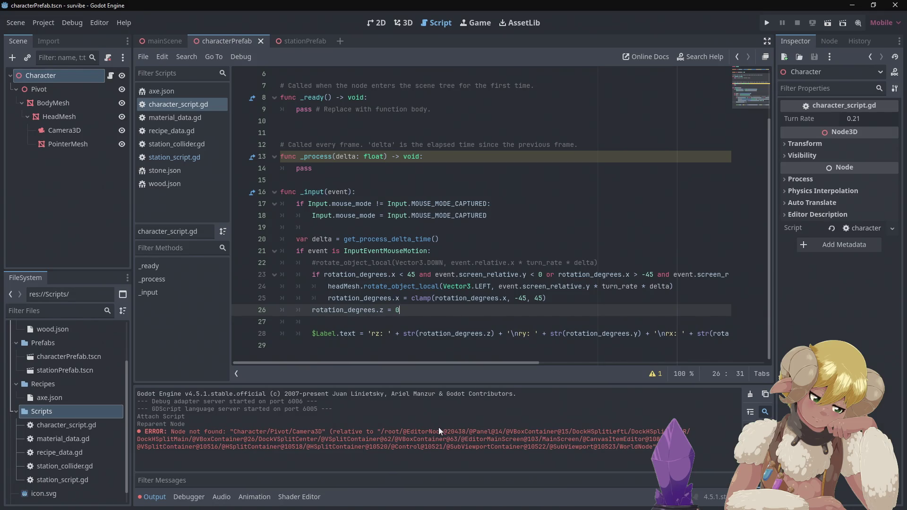
left_click(160, 41)
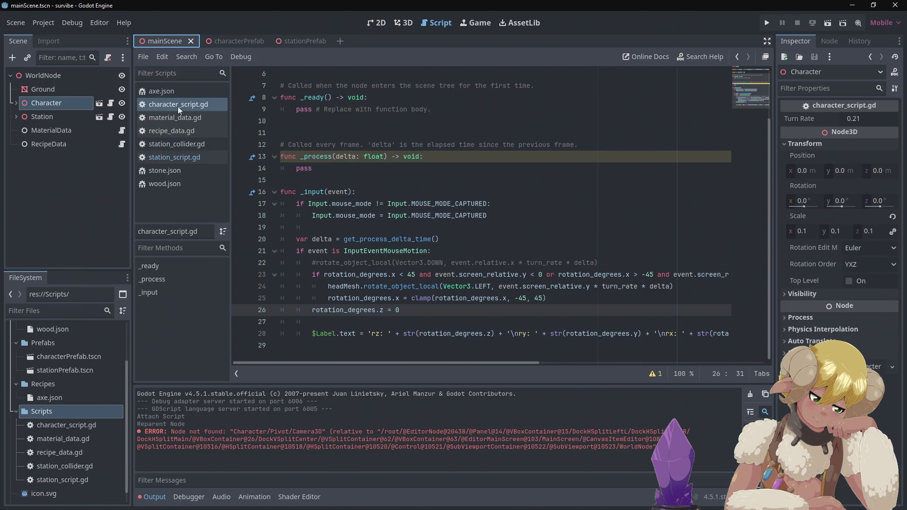
Glance at station_collider.gd and station_script.gd, then show mainScene in the 3D view
left_click(179, 146)
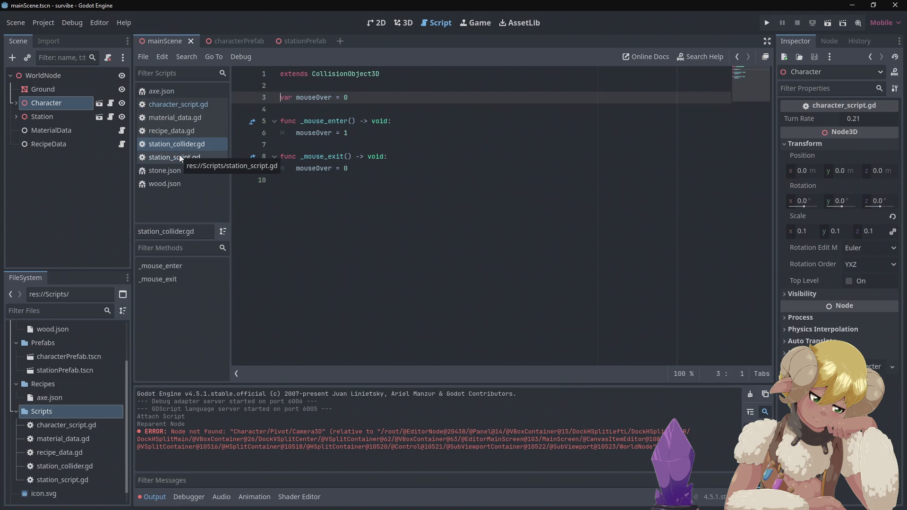
left_click(180, 159)
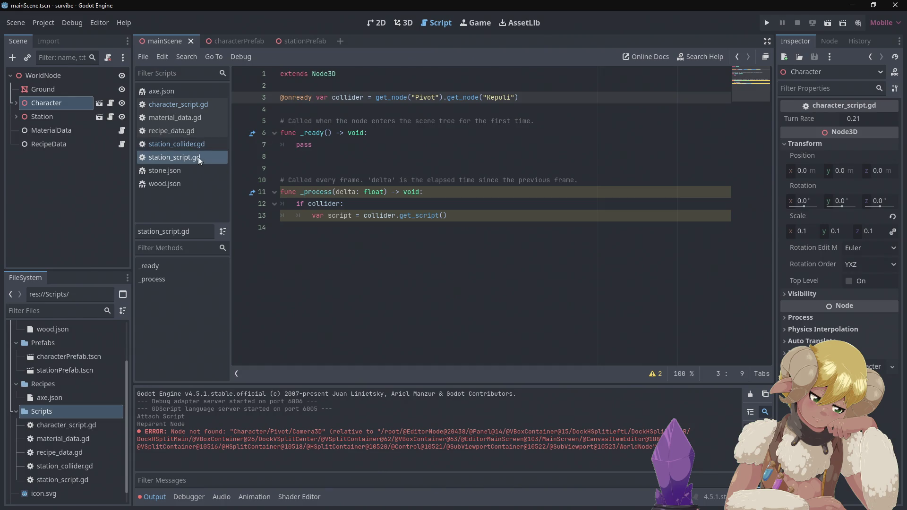
left_click(236, 44)
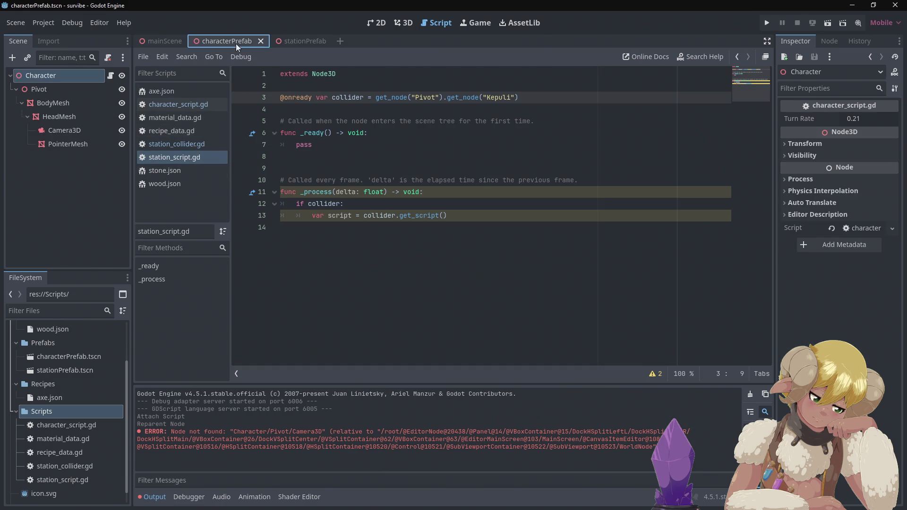
left_click(169, 40)
left_click(412, 24)
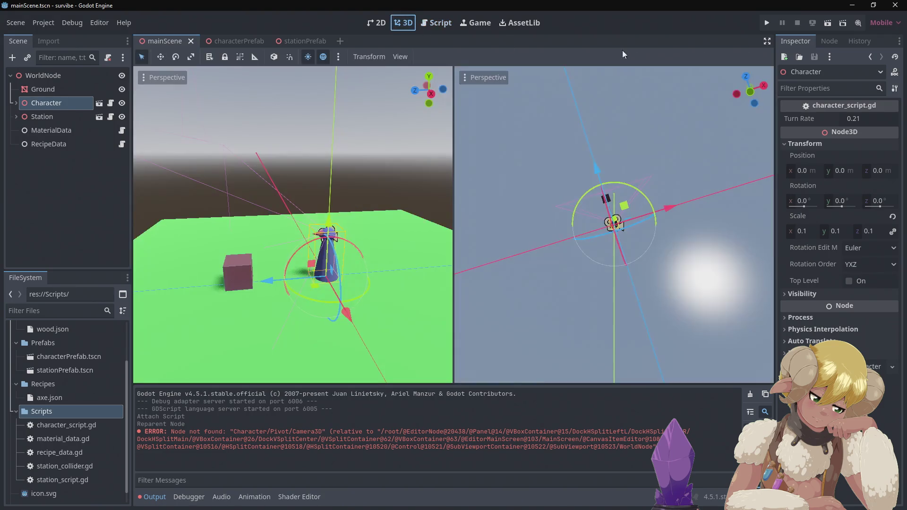
Run the game to test the controls, then stop it
left_click(767, 23)
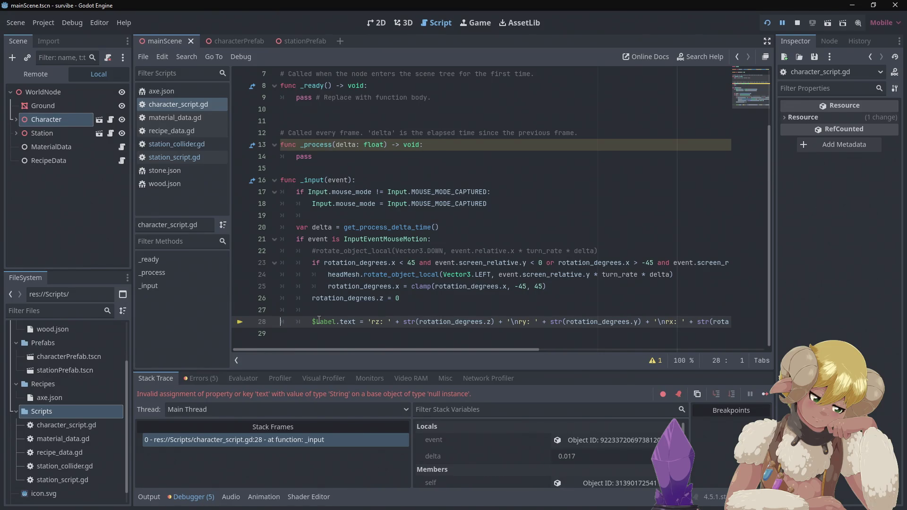
mouse_move(319, 321)
left_click(797, 24)
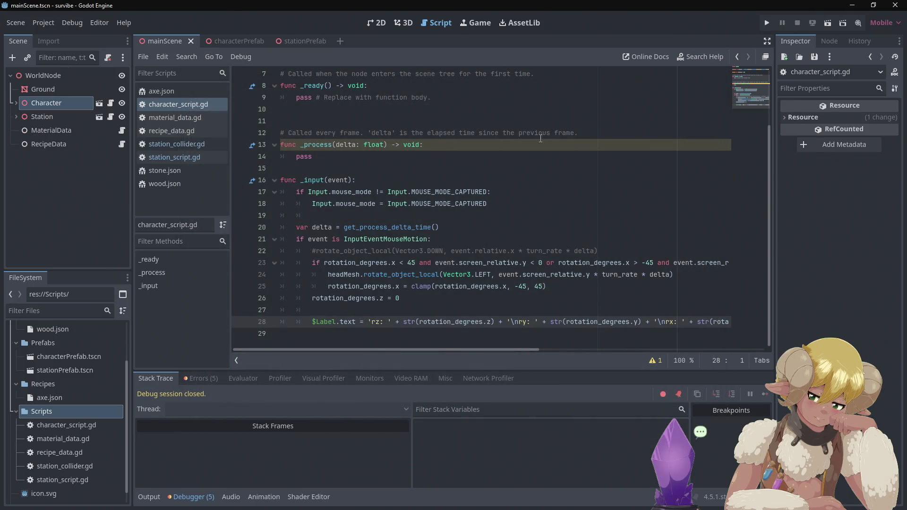
Comment out the $Label line 28 with '#', save the script, and run the game again
left_click(312, 322)
type("#")
left_click(442, 298)
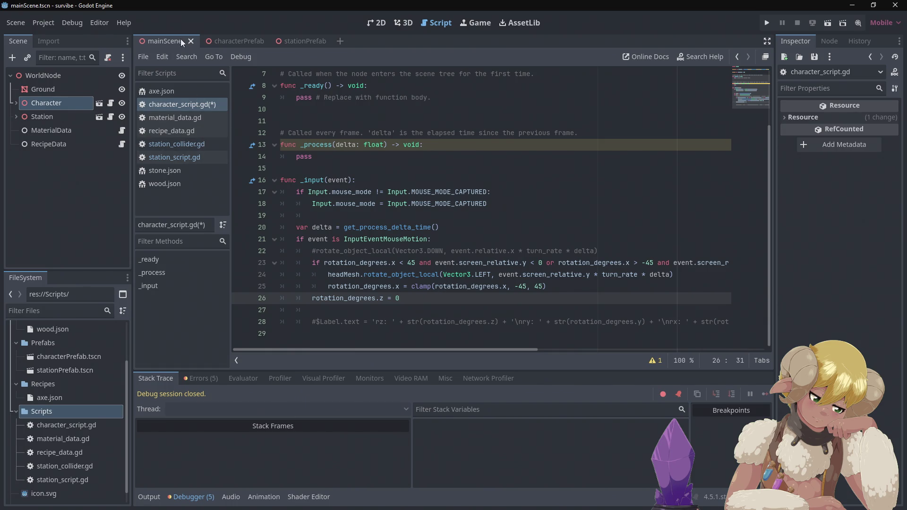
key("ctrl+s")
left_click(766, 20)
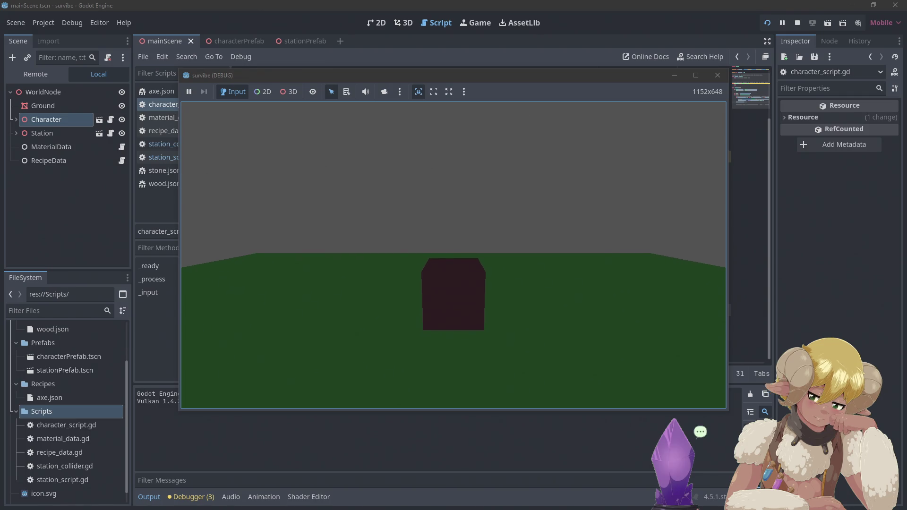
key("F8")
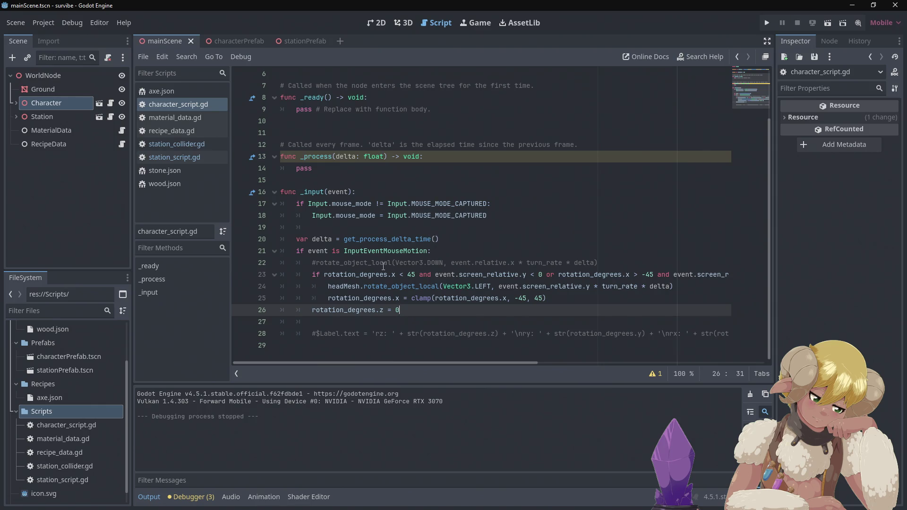
mouse_move(398, 274)
left_click_drag(463, 363, 499, 362)
scroll(498, 358, "left", 2)
scroll(463, 356, "left", 2)
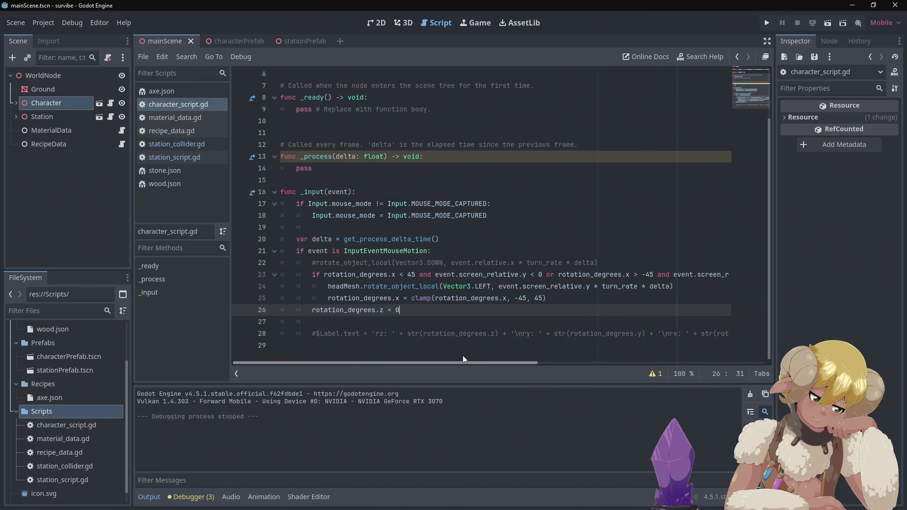
scroll(463, 356, "right", 4)
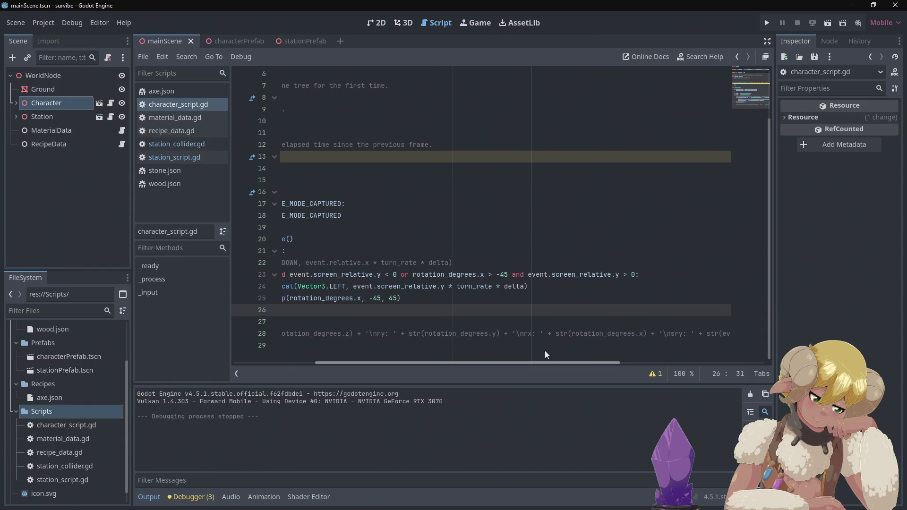
scroll(541, 351, "left", 3)
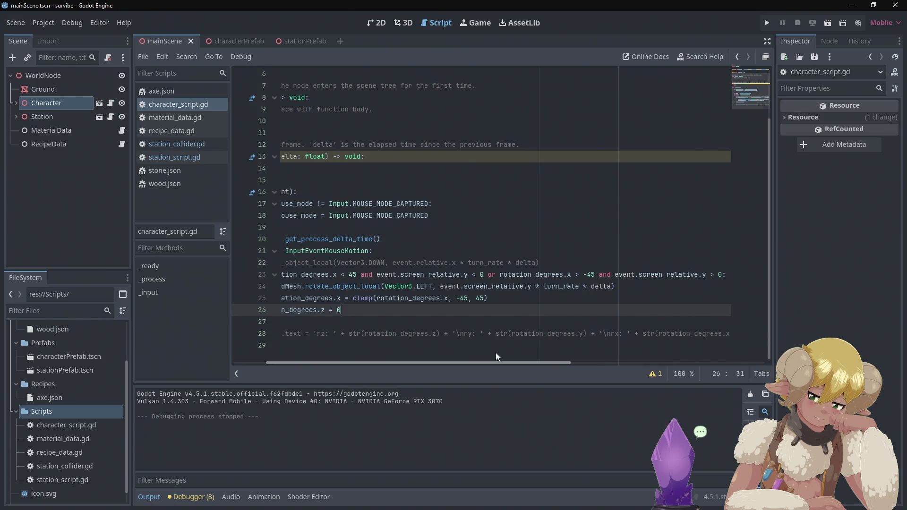
scroll(496, 353, "left", 2)
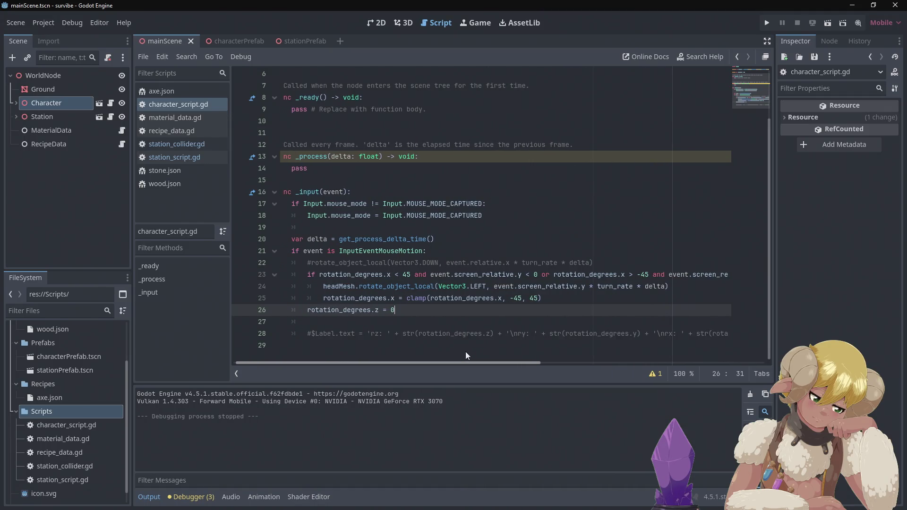
scroll(473, 350, "right", 4)
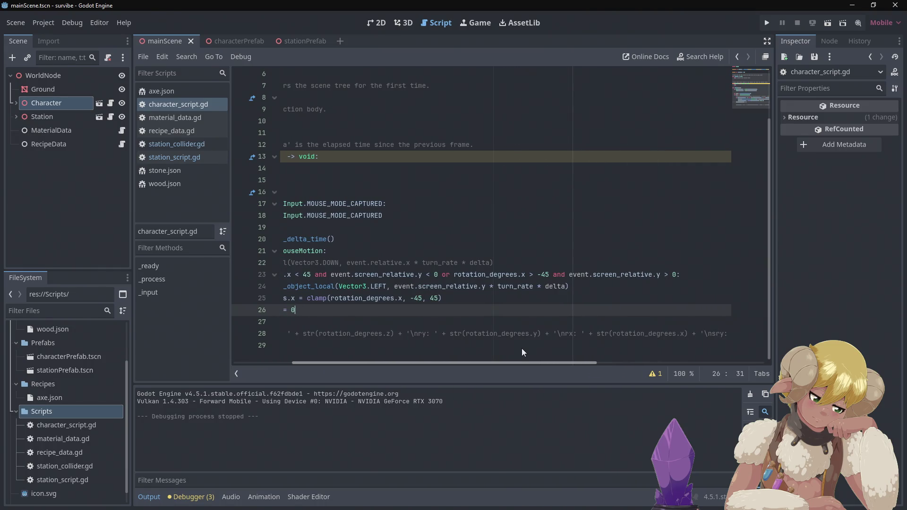
scroll(521, 349, "left", 2)
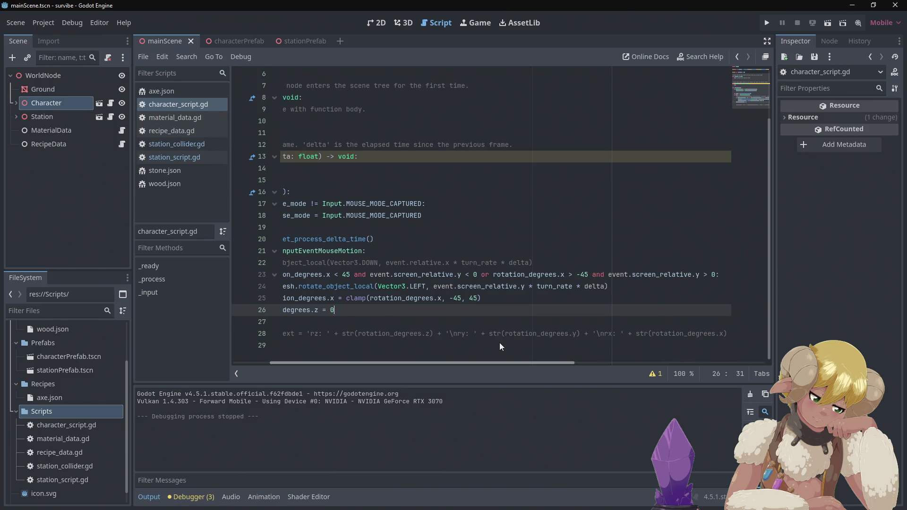
scroll(500, 347, "left", 3)
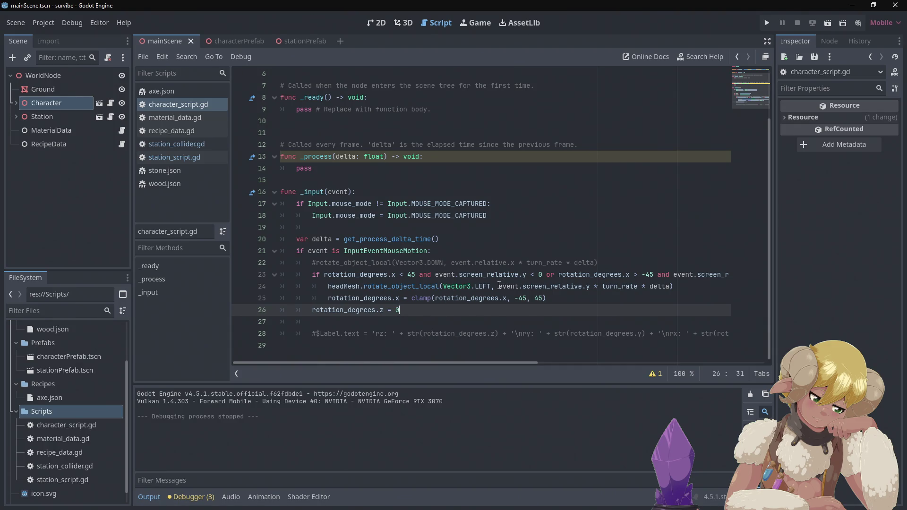
Negate the vertical mouse movement on line 24 with '-', save, and relaunch the game
left_click(499, 286)
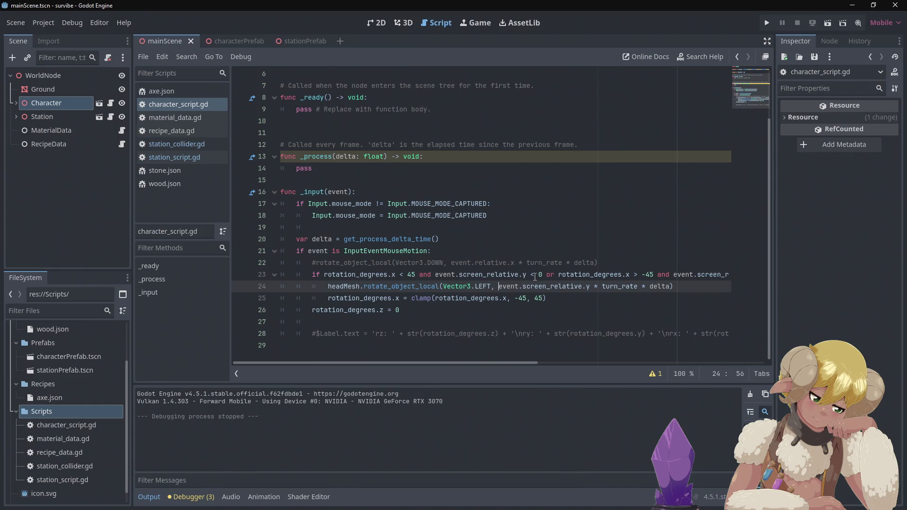
type("-")
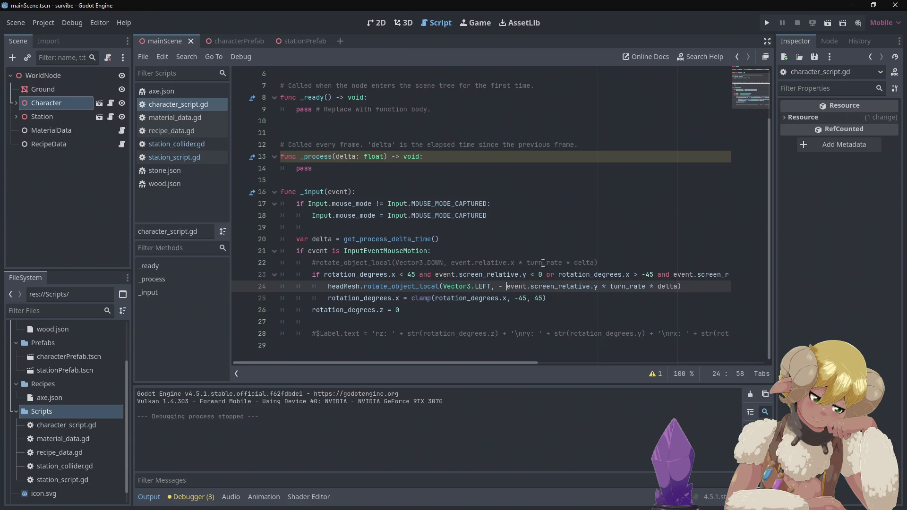
left_click(542, 248)
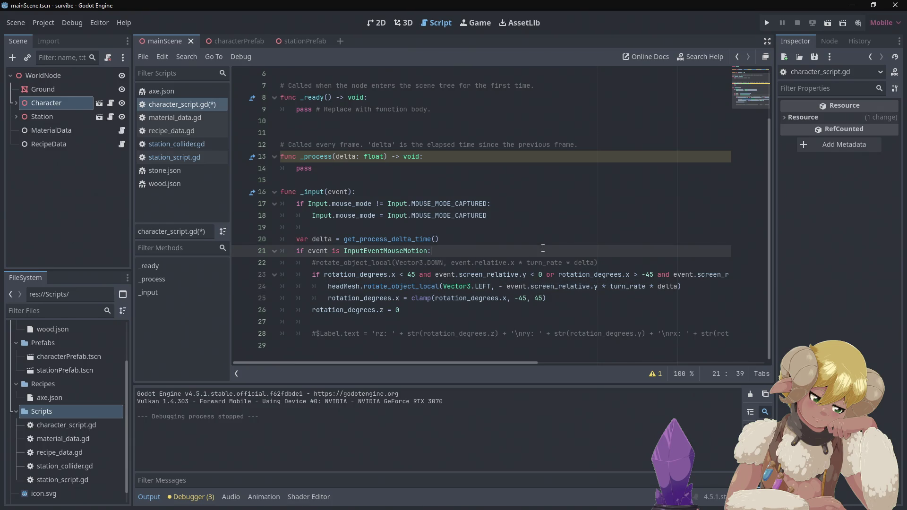
key("ctrl+s")
left_click(768, 24)
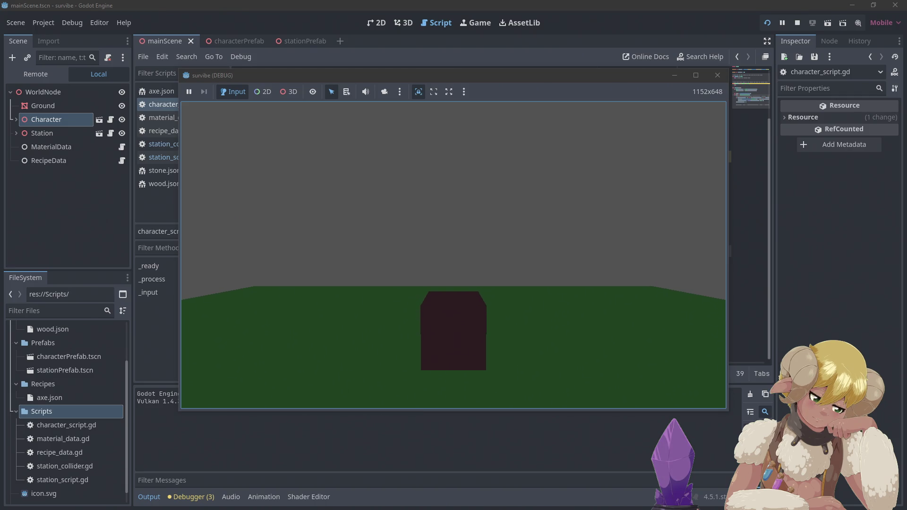
key("F8")
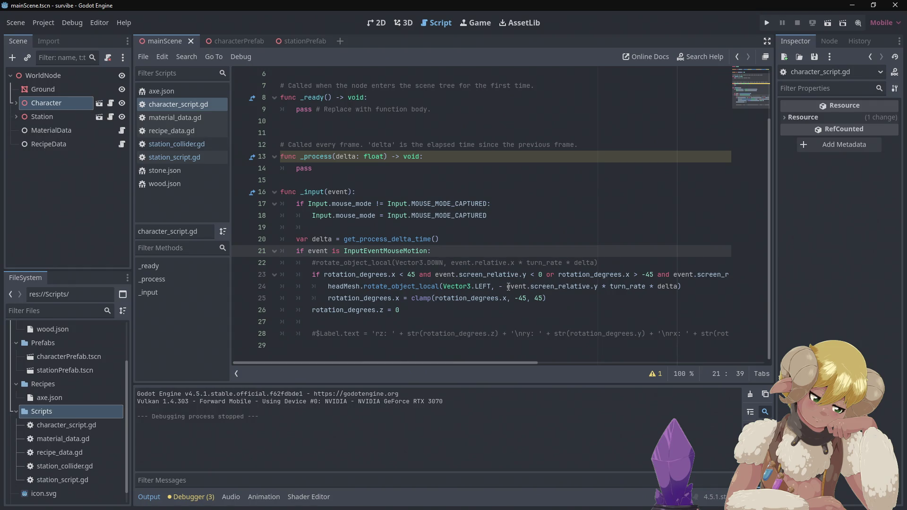
Remove the minus on line 24, change Vector3.LEFT to Vector3.RIGHT, and run the game
left_click(504, 287)
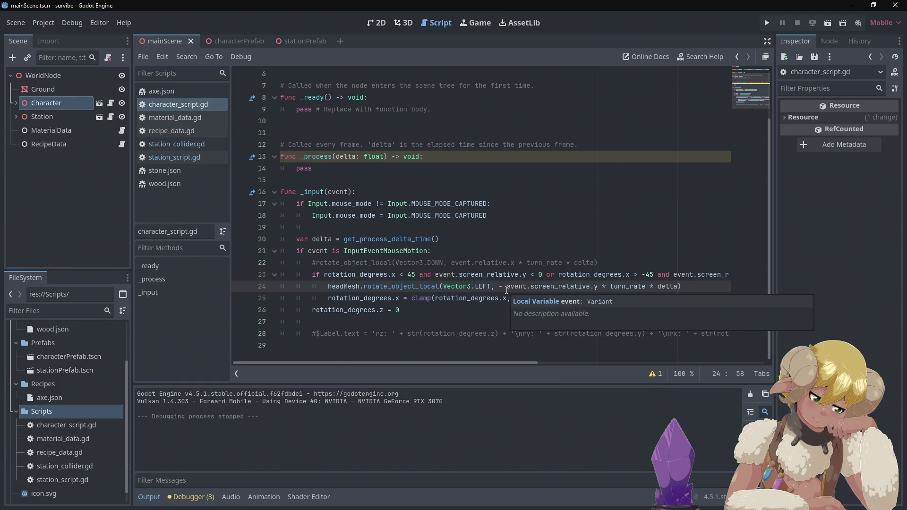
key("BackSpace")
key("BackSpace")
double_click(483, 286)
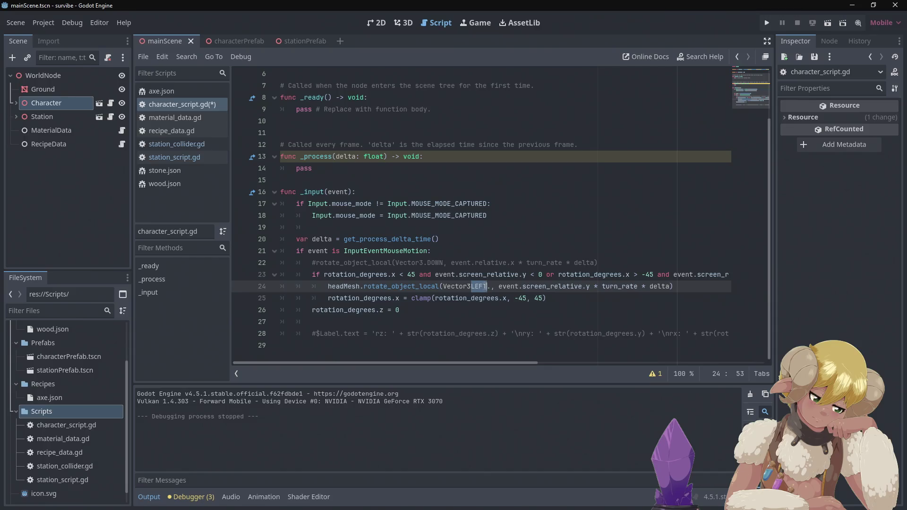
left_click(487, 278)
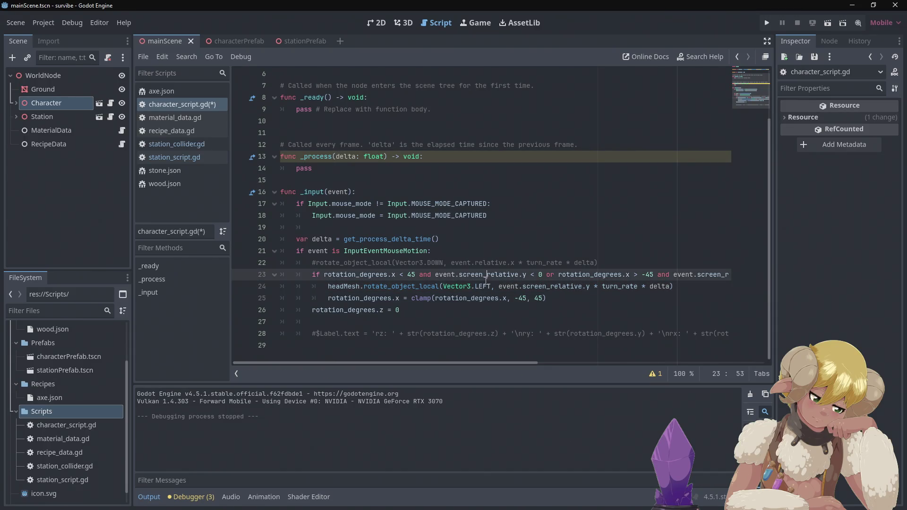
left_click(481, 286)
double_click(482, 287)
mouse_move(482, 283)
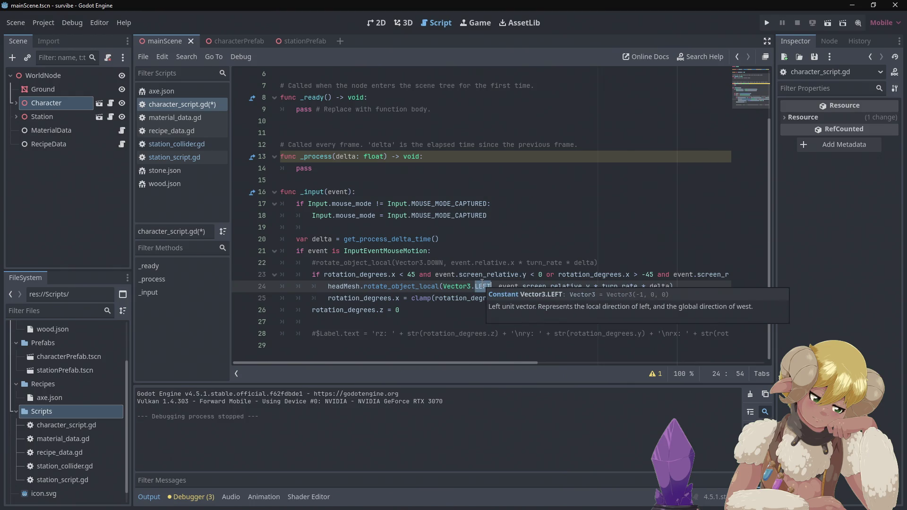
type("r")
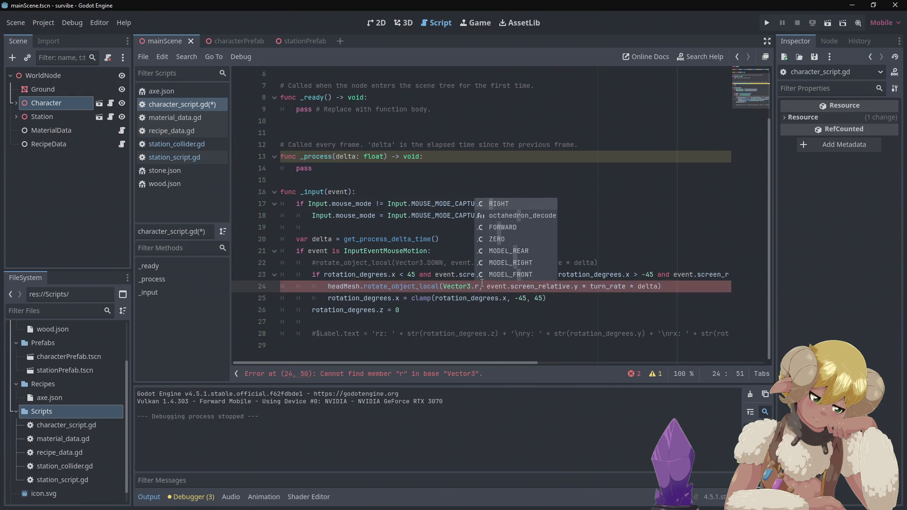
key("BackSpace")
type("RIGHT")
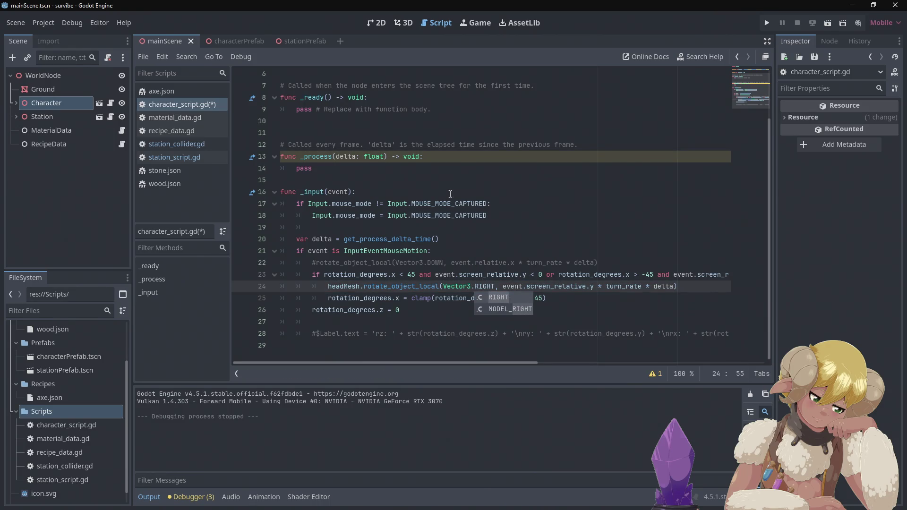
left_click(493, 189)
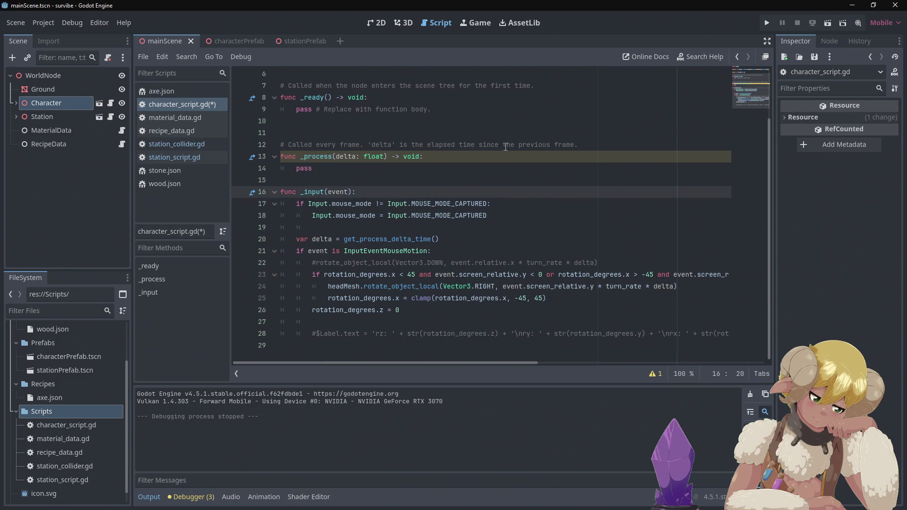
left_click(767, 23)
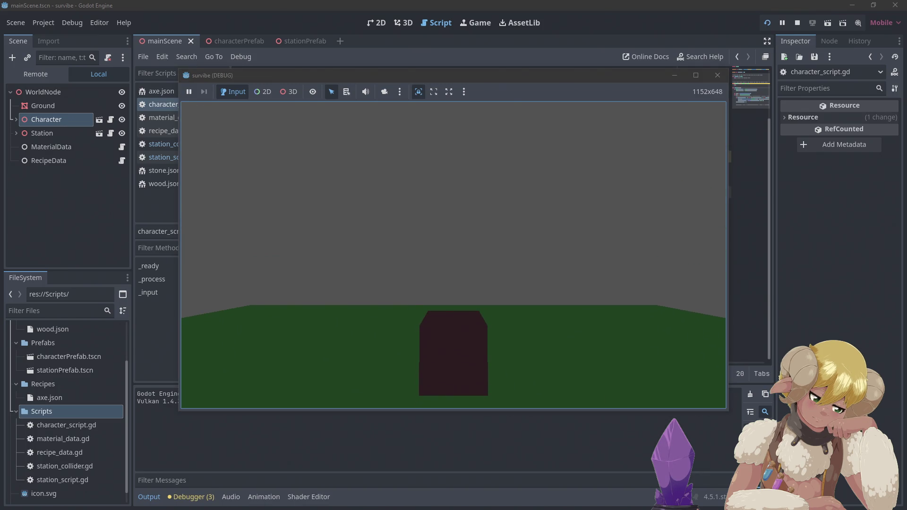
Stop the running game with F8
key("F8")
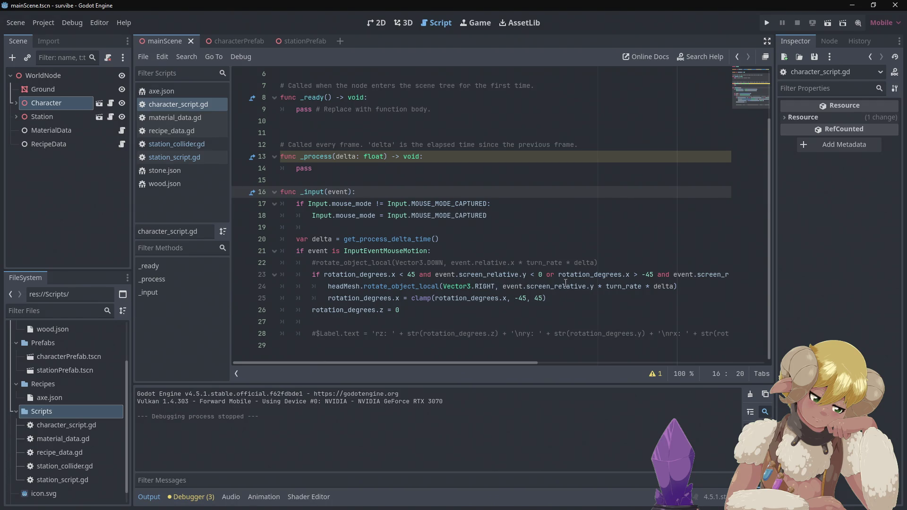
Duplicate the headMesh rotate_object_local and x-clamp lines below the originals as lines 26–27
left_click_drag(547, 297, 325, 290)
key("ctrl+c")
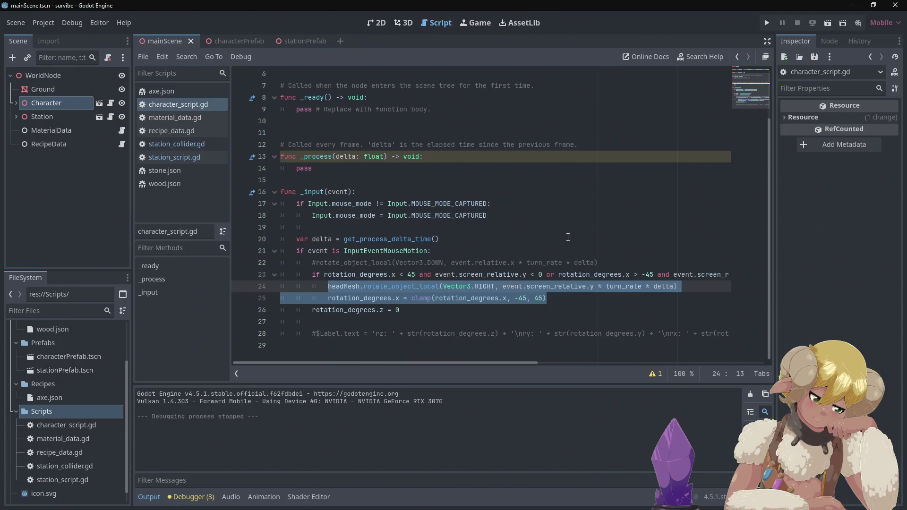
left_click(591, 299)
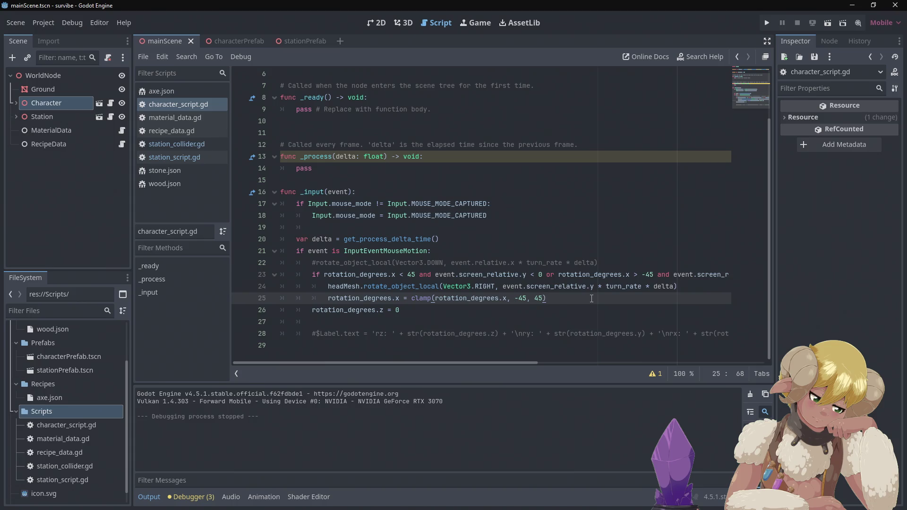
key("Return")
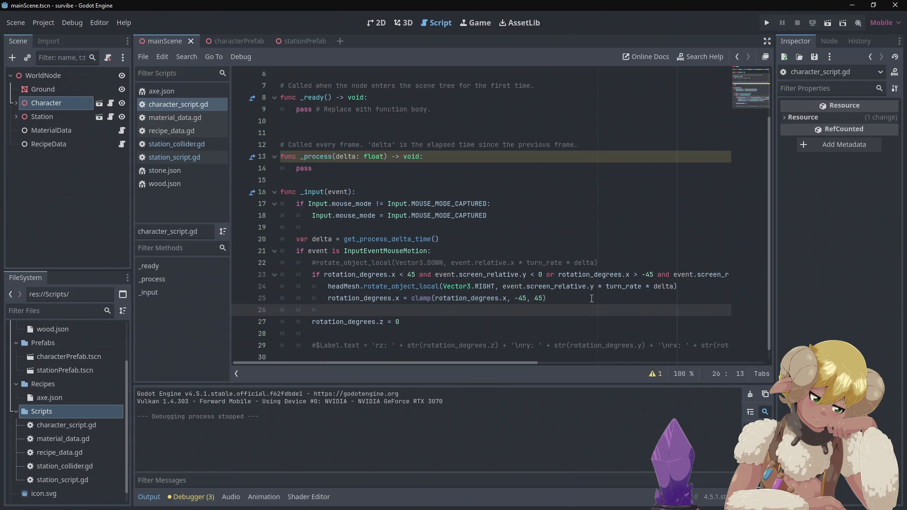
key("ctrl+v")
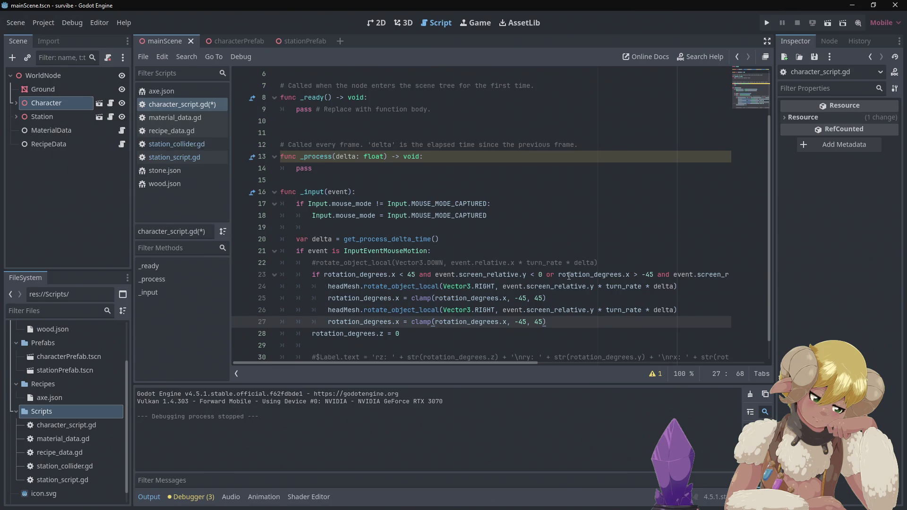
scroll(515, 263, "down", 1)
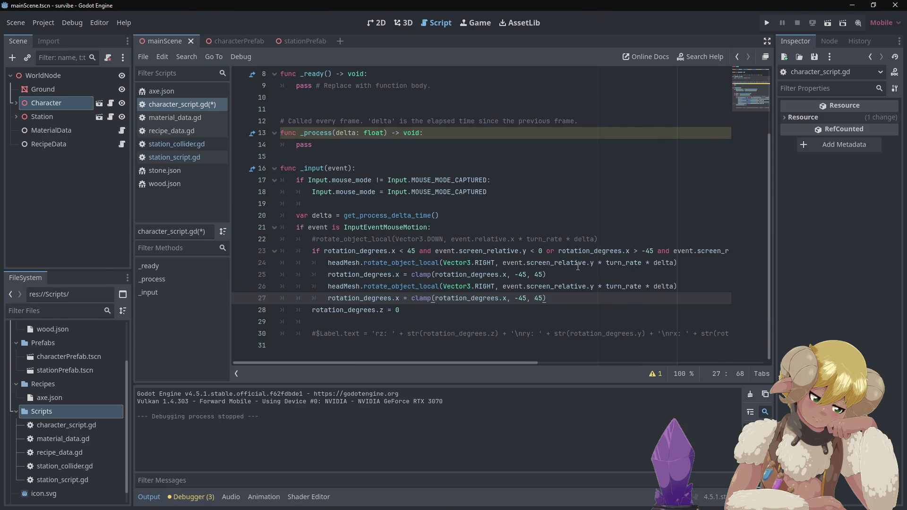
mouse_move(581, 268)
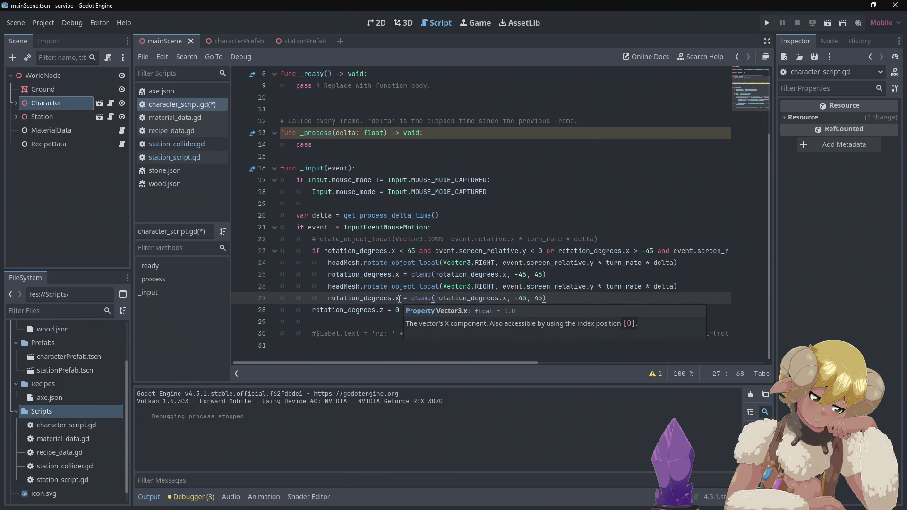
On line 27, change the assignment and the clamp from rotation_degrees.x to rotation_degrees.y
left_click(397, 299)
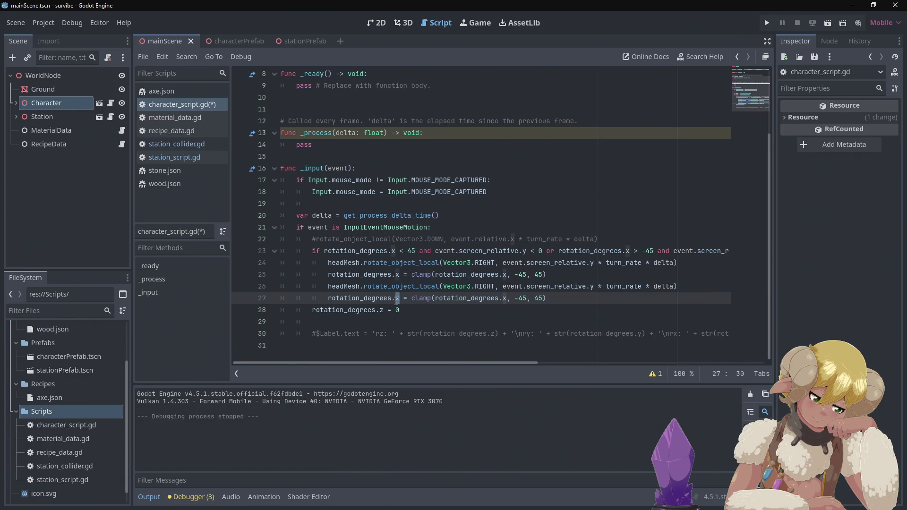
key("Delete")
type("y")
left_click(503, 298)
key("Delete")
type("y")
Make line 26 rotate around Vector3.UP, driven by screen_relative.x, then run the game
double_click(592, 286)
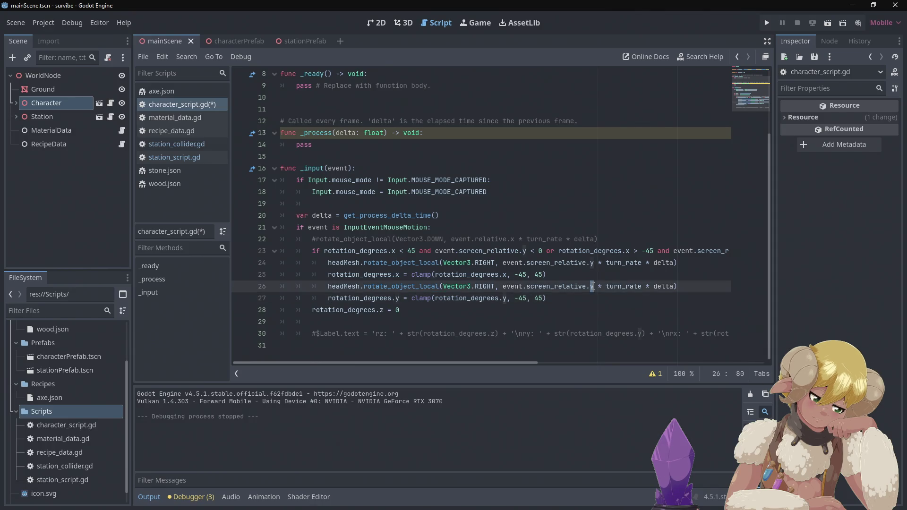
left_click(590, 287)
key("Delete")
type("x")
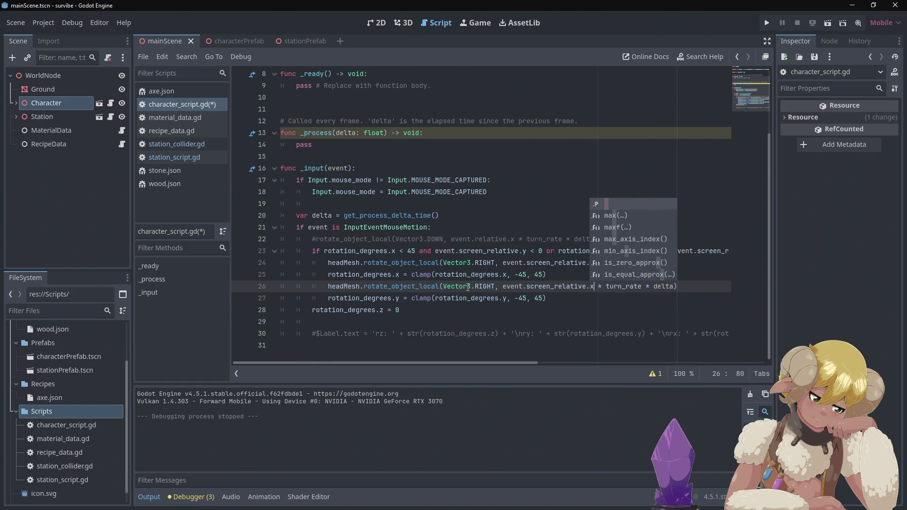
mouse_move(482, 274)
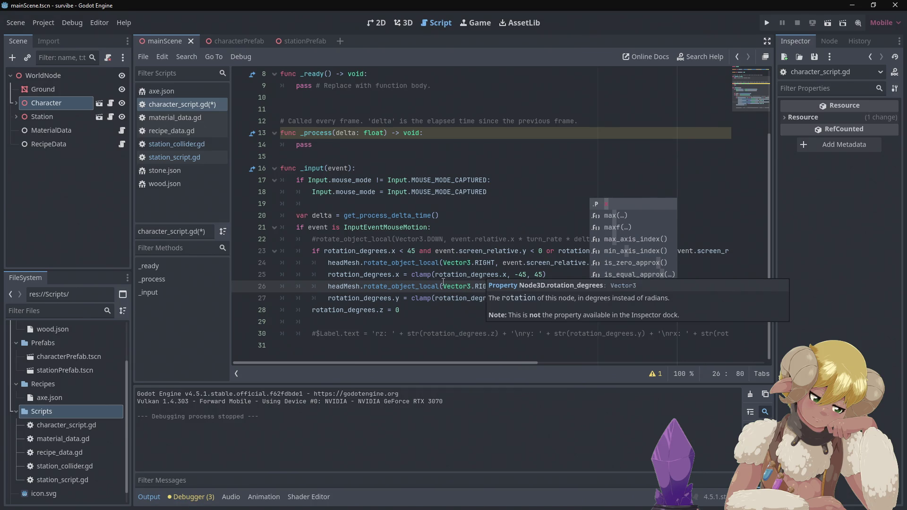
left_click(490, 284)
double_click(488, 285)
mouse_move(488, 283)
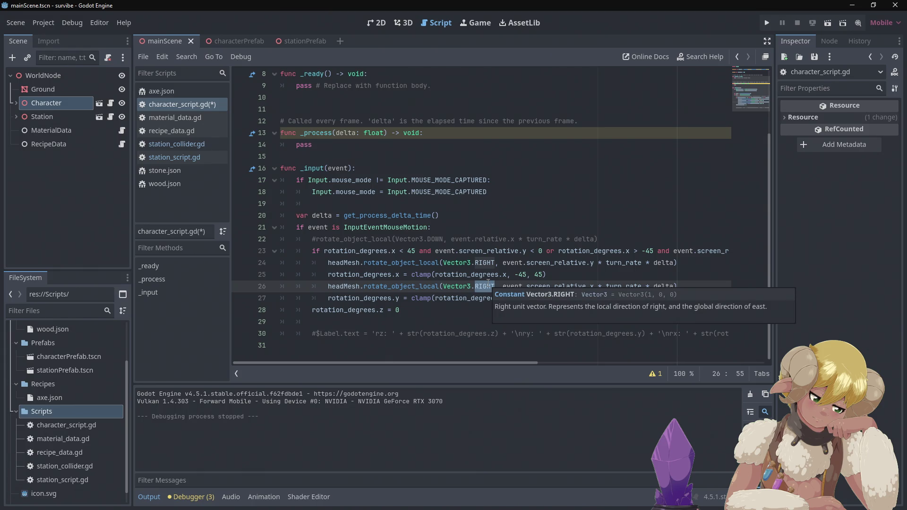
type("UP")
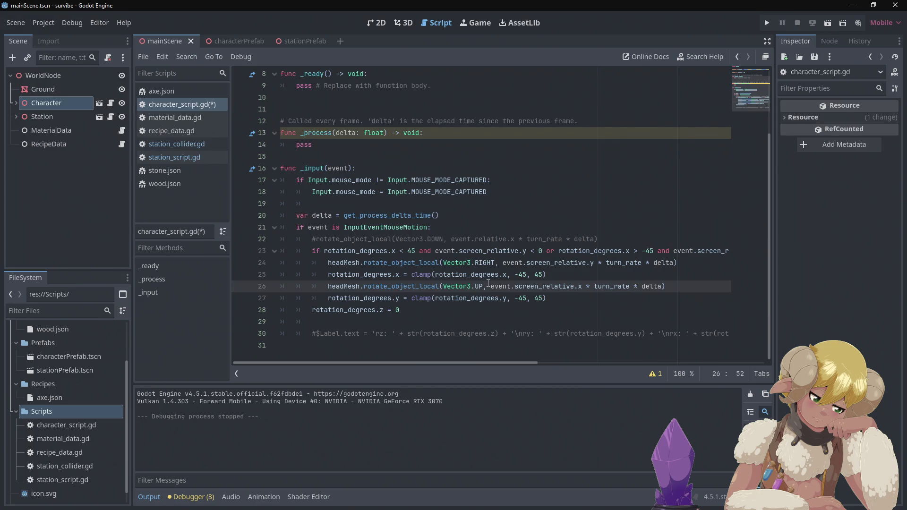
left_click(766, 23)
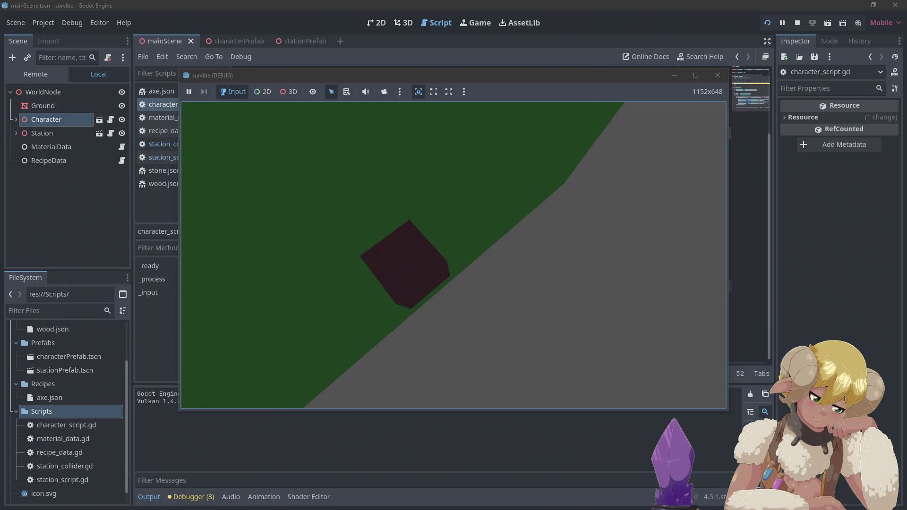
Stop the running game with F8
key("F8")
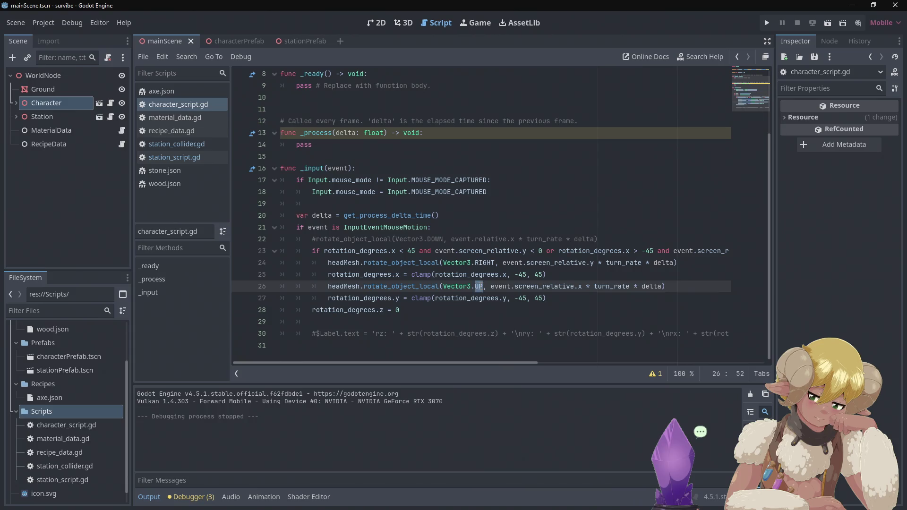
Change Vector3.UP to Vector3.DOWN on line 26, correcting the DWON typo
type("DOWN")
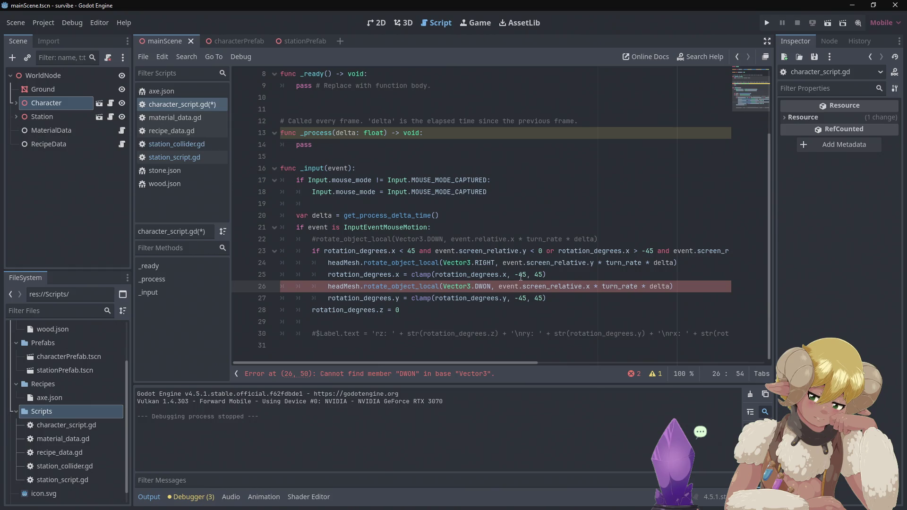
key("Left")
key("Left")
key("BackSpace")
key("Right")
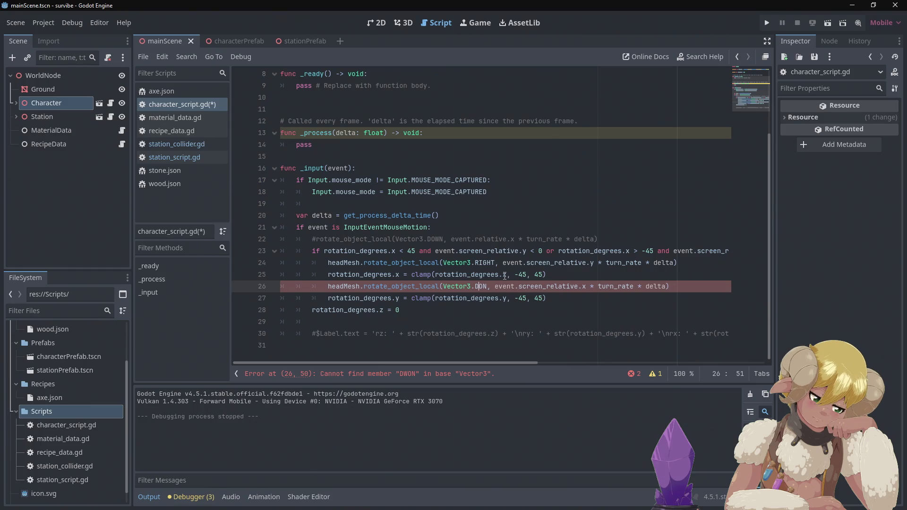
type("W")
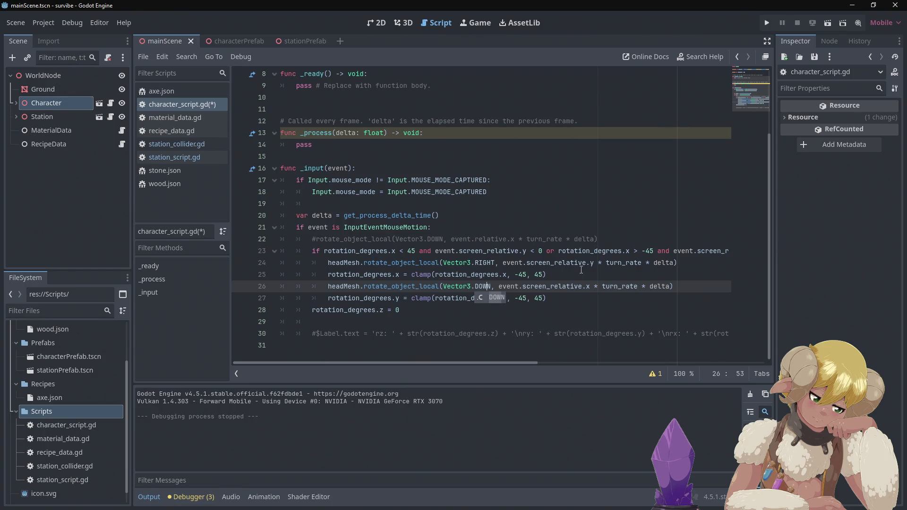
mouse_move(579, 270)
left_click(559, 295)
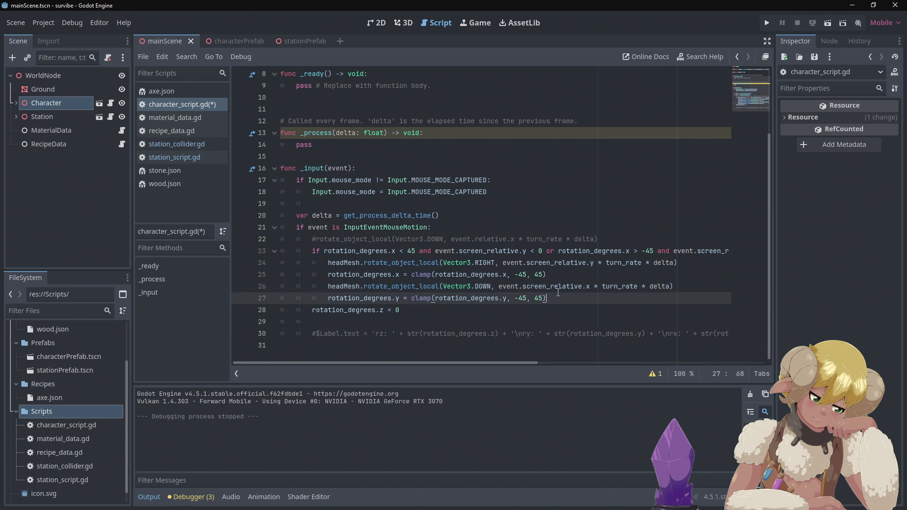
mouse_move(557, 291)
mouse_move(356, 304)
mouse_move(416, 298)
left_click(771, 21)
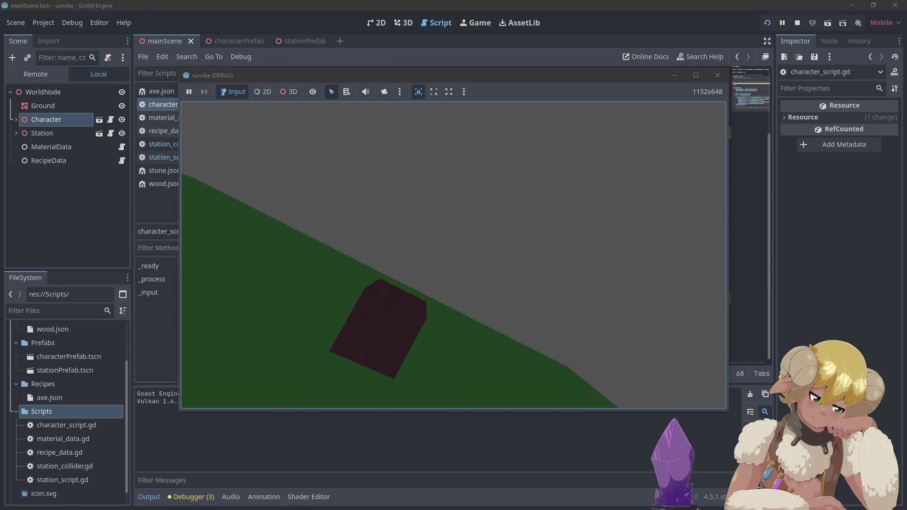
key("F8")
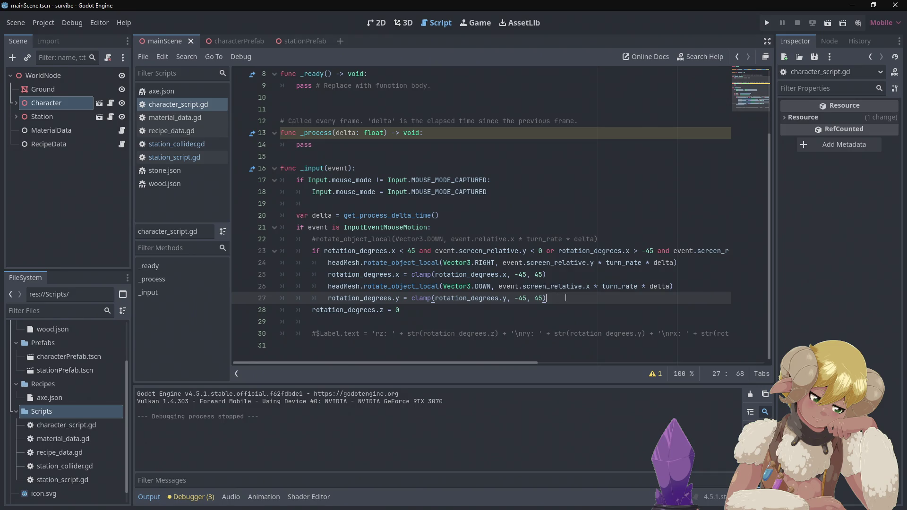
Delete the y clamp line 27
left_click_drag(552, 295, 240, 304)
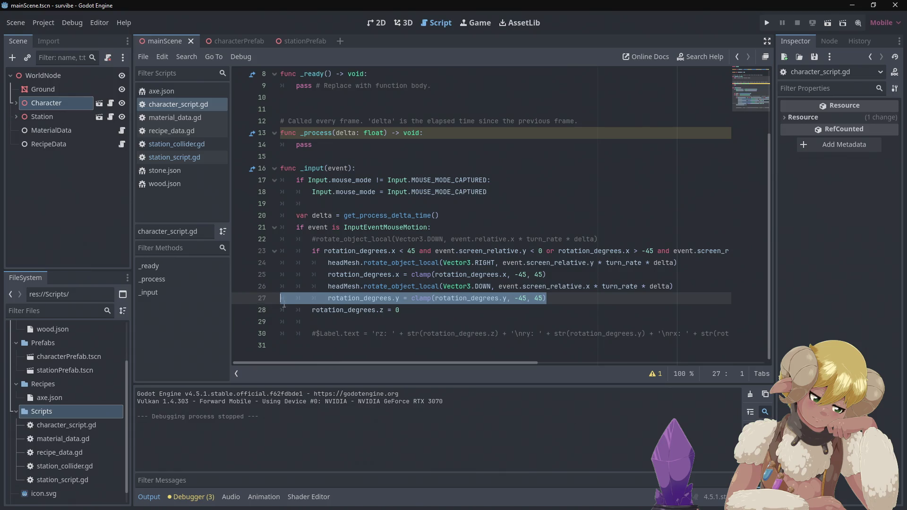
mouse_move(463, 289)
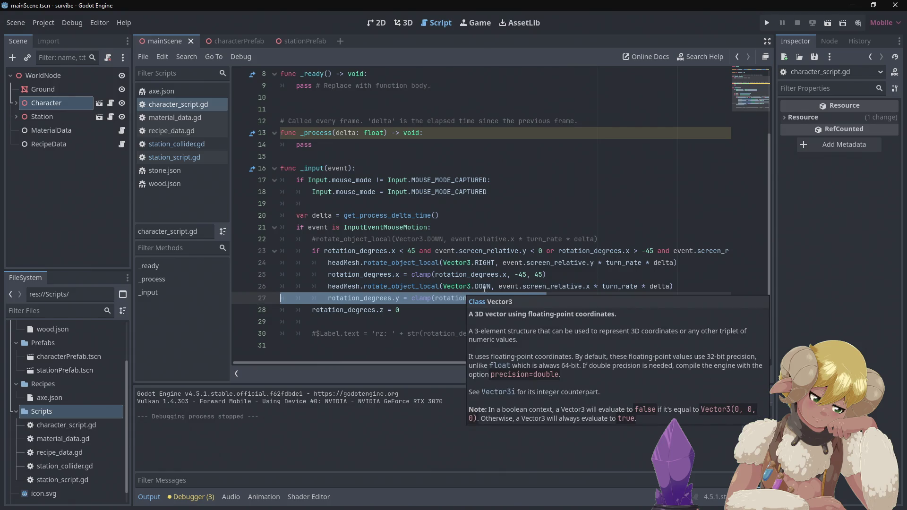
key("Delete")
key("BackSpace")
key("shift+Left")
key("shift+Left")
key("shift+Left")
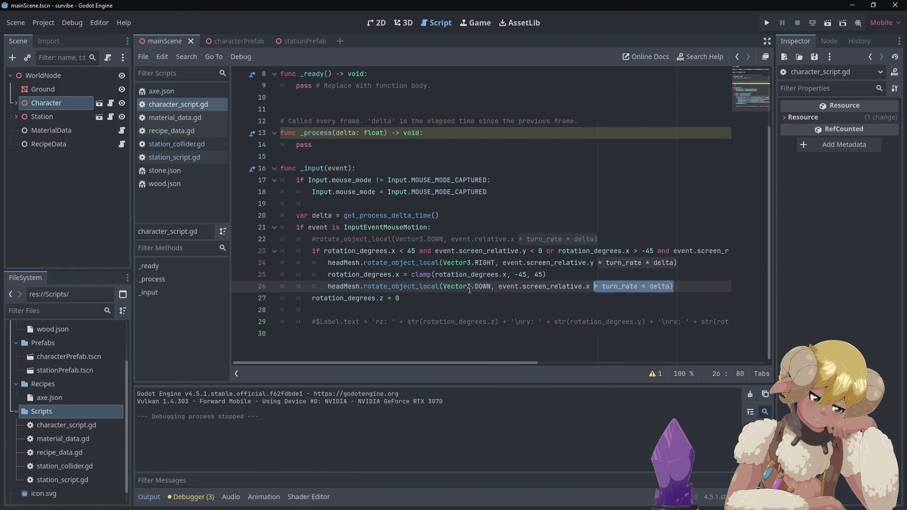
Move the Vector3.DOWN rotation line under line 24, remove the leftover blank line, and run
left_click(330, 289, "shift")
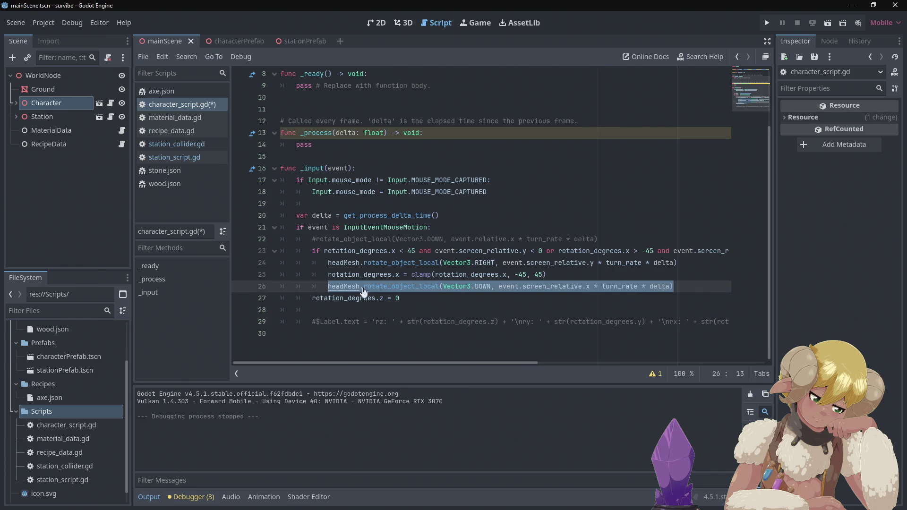
key("BackSpace")
left_click(688, 263)
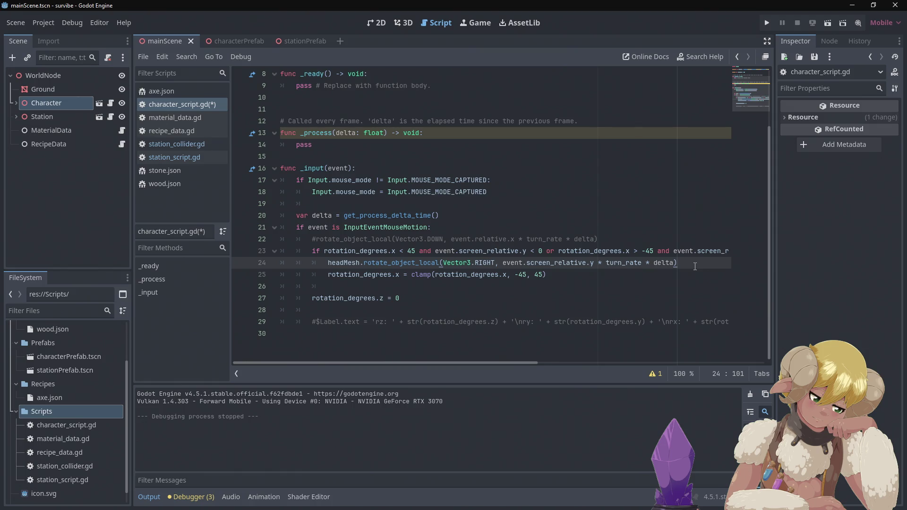
key("Return")
type("headMesh.rotate_object_local(Vector3.DOWN, event.screen_relative.x * turn_rate * delta)")
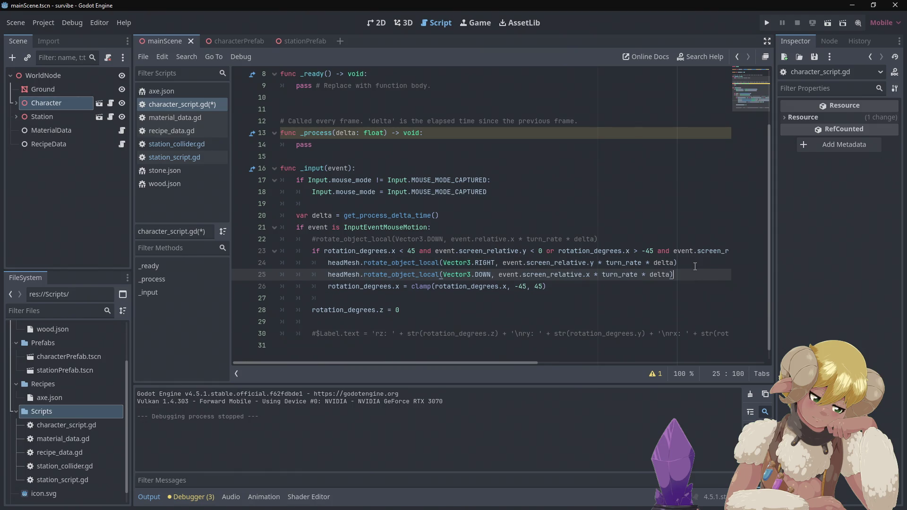
left_click(358, 295)
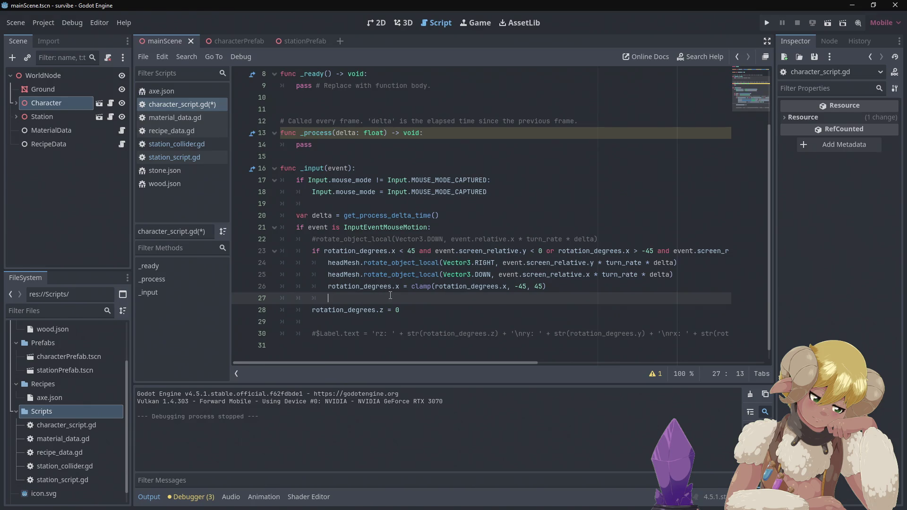
key("BackSpace")
key("BackSpace")
key("BackSpace")
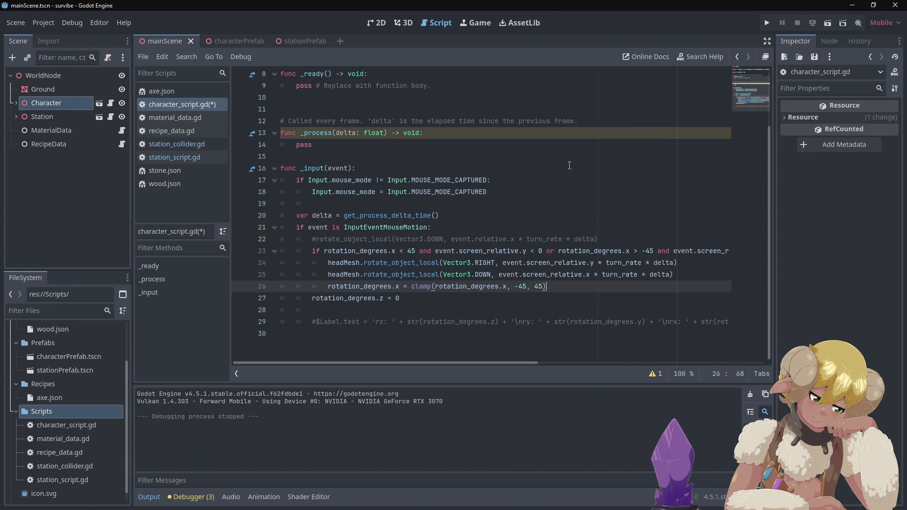
left_click(769, 22)
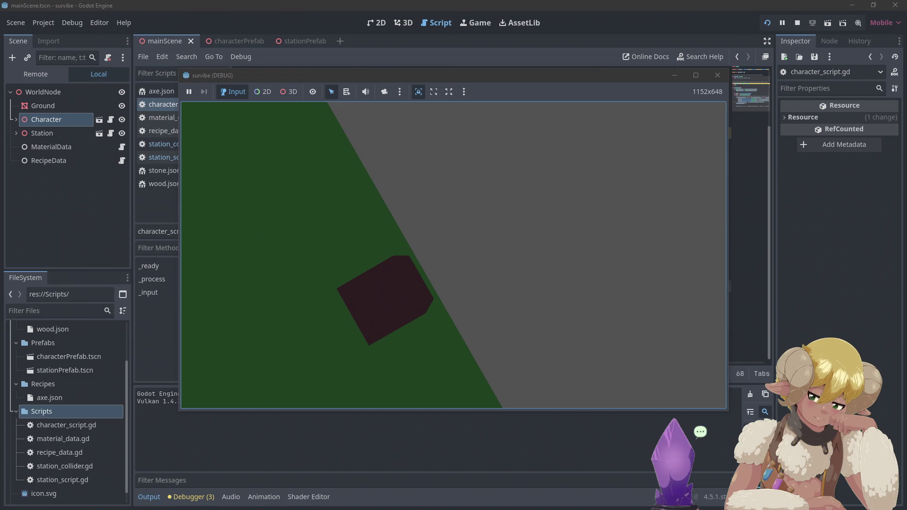
Comment out line 25's Vector3.DOWN headMesh rotation with # and test-run the game
key("F8")
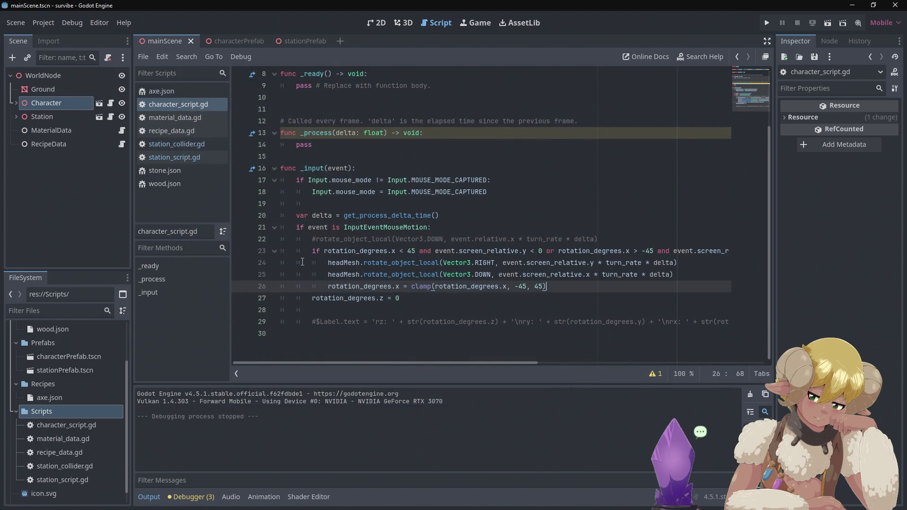
left_click(329, 275)
type("#")
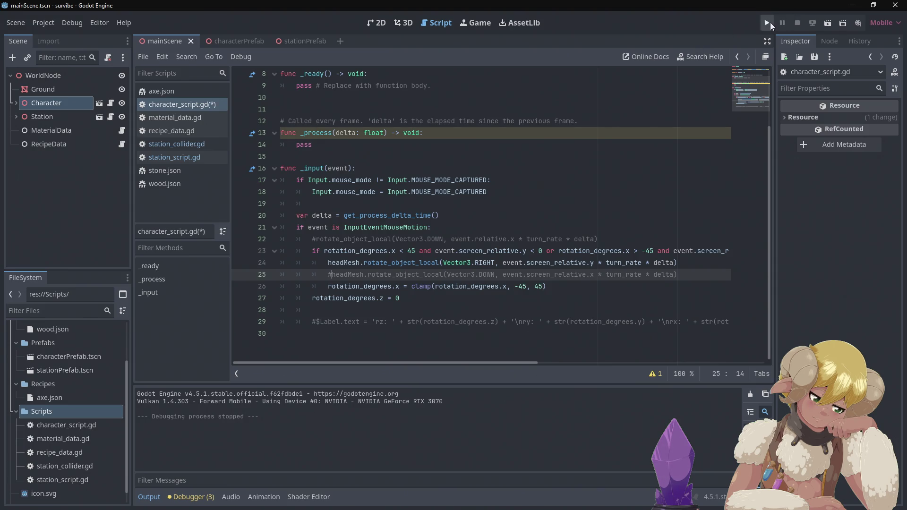
left_click(767, 23)
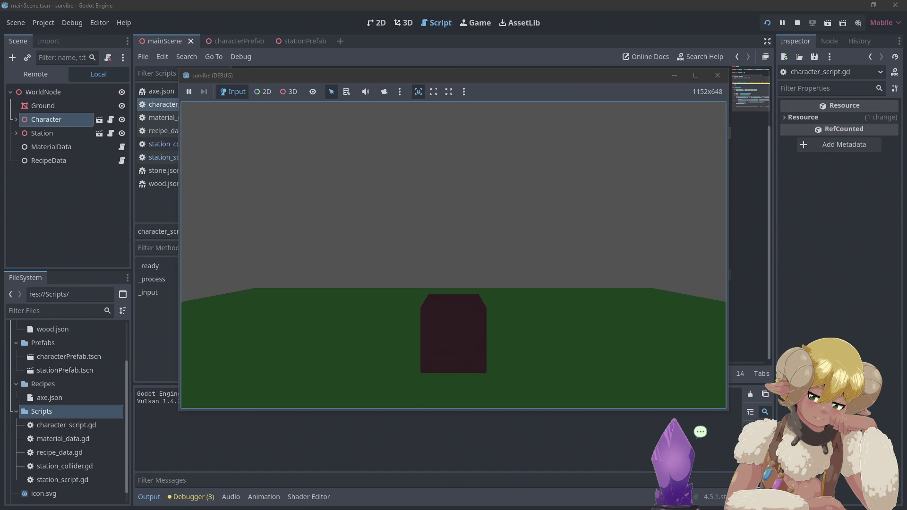
key("F8")
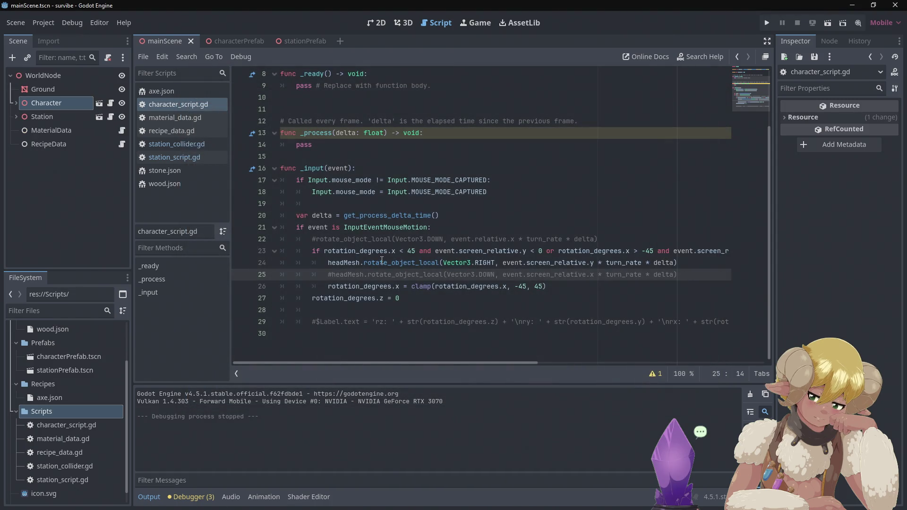
Delete the # so line 25's DOWN rotation is active again
key("BackSpace")
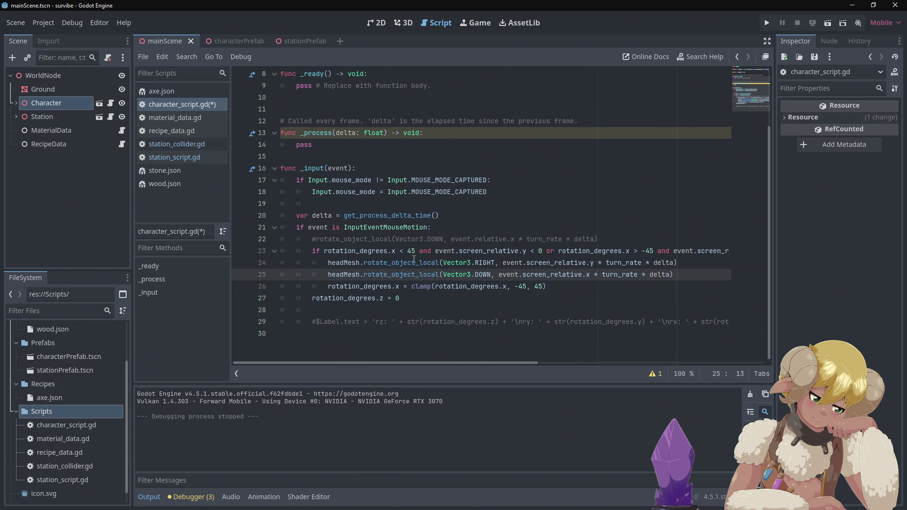
mouse_move(392, 252)
left_click_drag(360, 262, 352, 263)
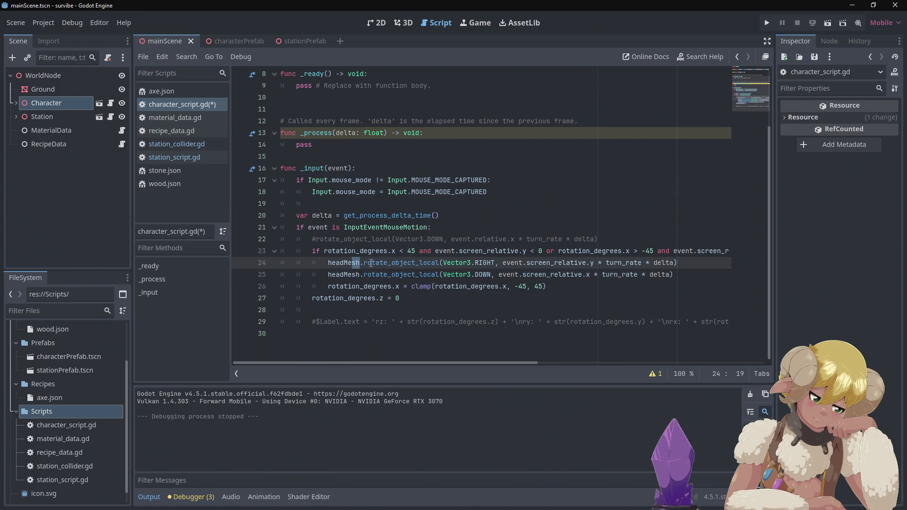
Prefix both rotation_degrees.x checks on line 23 with headMesh
left_click(364, 263)
mouse_move(363, 263)
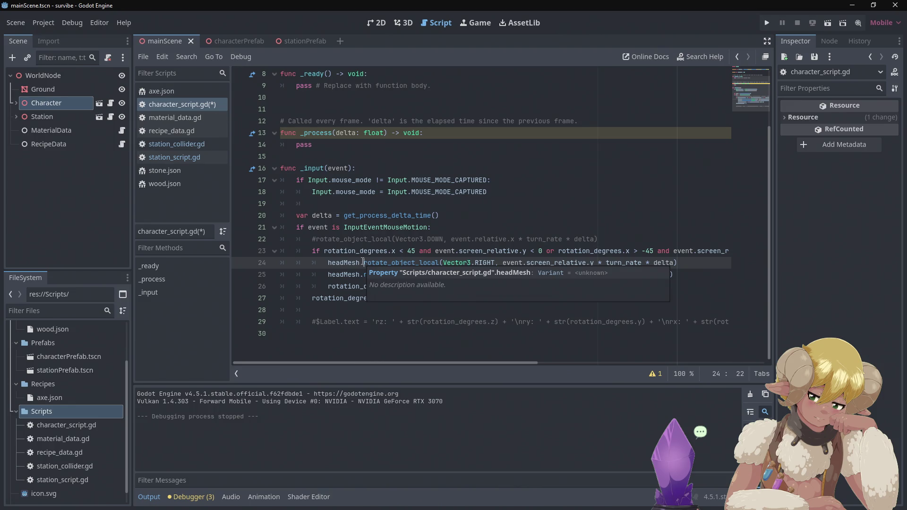
left_click(355, 263)
left_click_drag(362, 262, 329, 262)
key("ctrl+c")
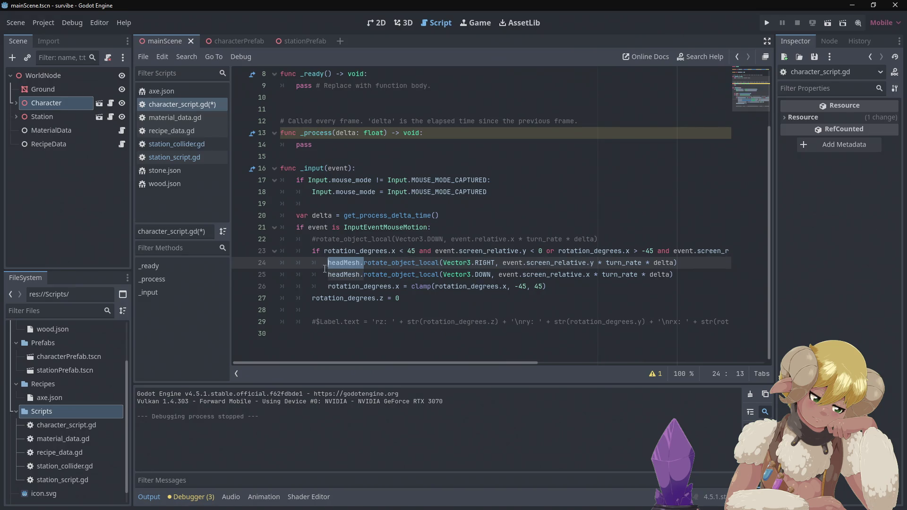
left_click(325, 252)
key("ctrl+v")
type(".")
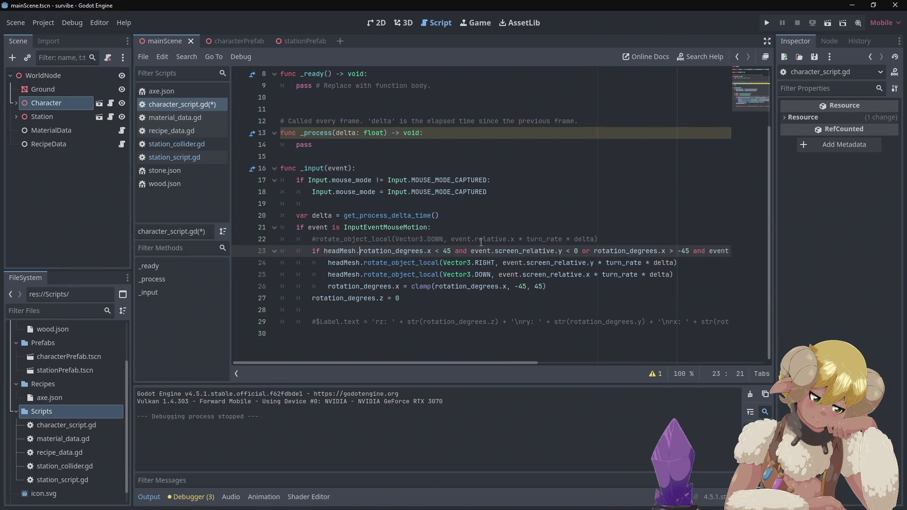
left_click(594, 251)
key("ctrl+v")
type(".")
mouse_move(467, 361)
left_mouse_down()
mouse_move(597, 352)
mouse_move(456, 357)
left_mouse_up()
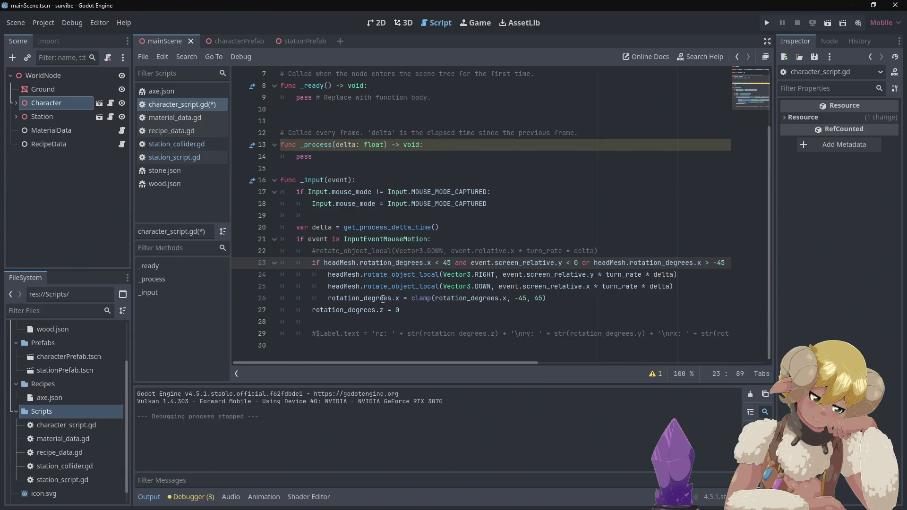
Prefix the x clamp line with headMesh., then duplicate it as a y clamp (-45 to 45)
left_click(327, 298)
type("headMesh.")
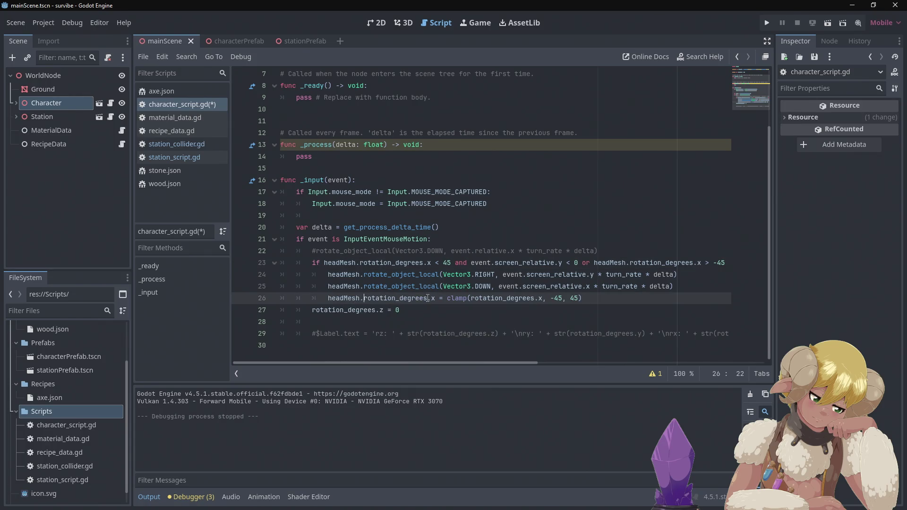
left_click(472, 298)
type("headMesh.")
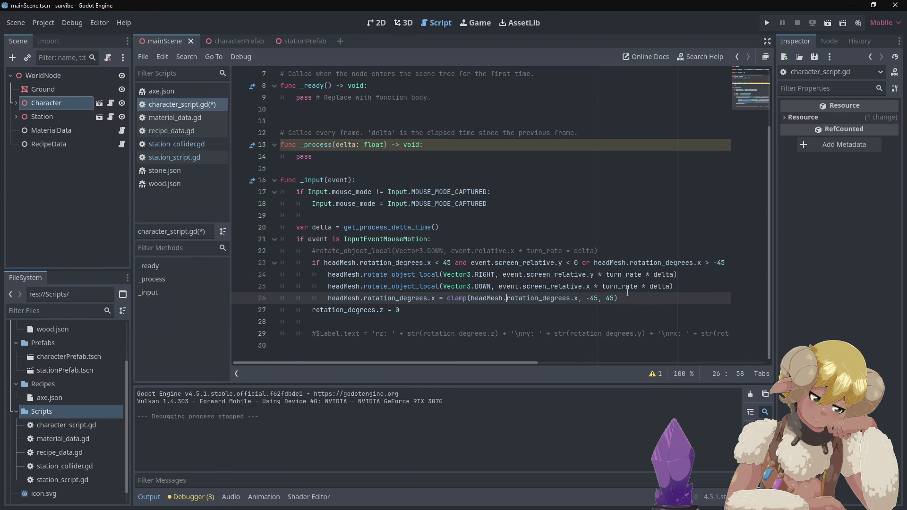
left_click_drag(628, 298, 328, 299)
key("ctrl+c")
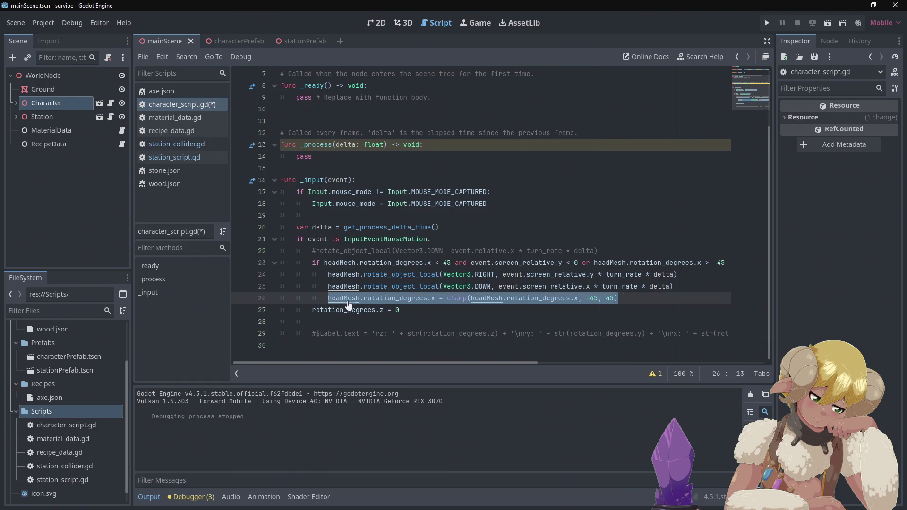
left_click(617, 299)
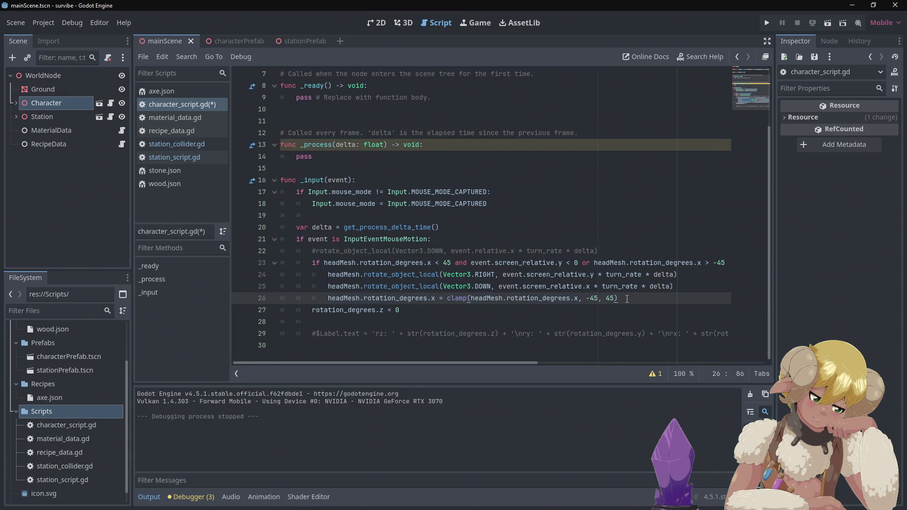
key("Return")
key("ctrl+v")
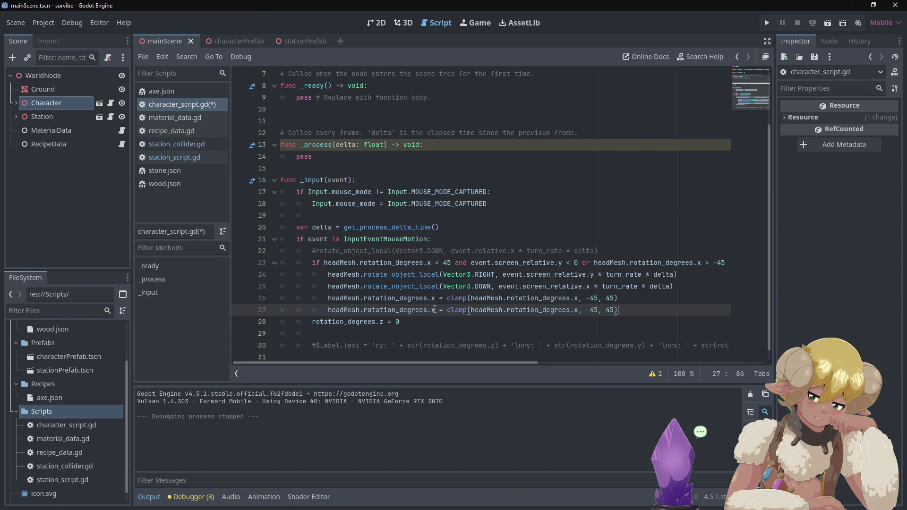
double_click(433, 309)
type("y")
double_click(578, 310)
type("y")
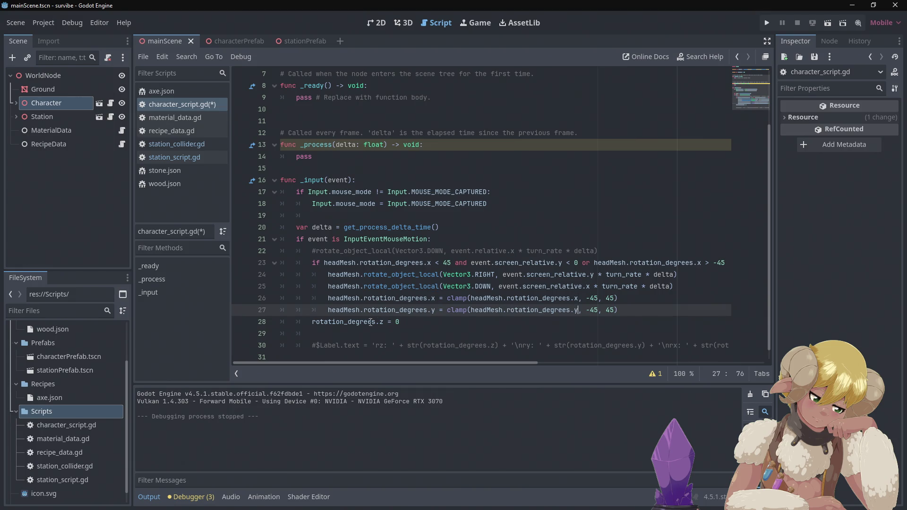
Prefix the rotation_degrees.z reset with headMesh
left_click_drag(363, 310, 328, 310)
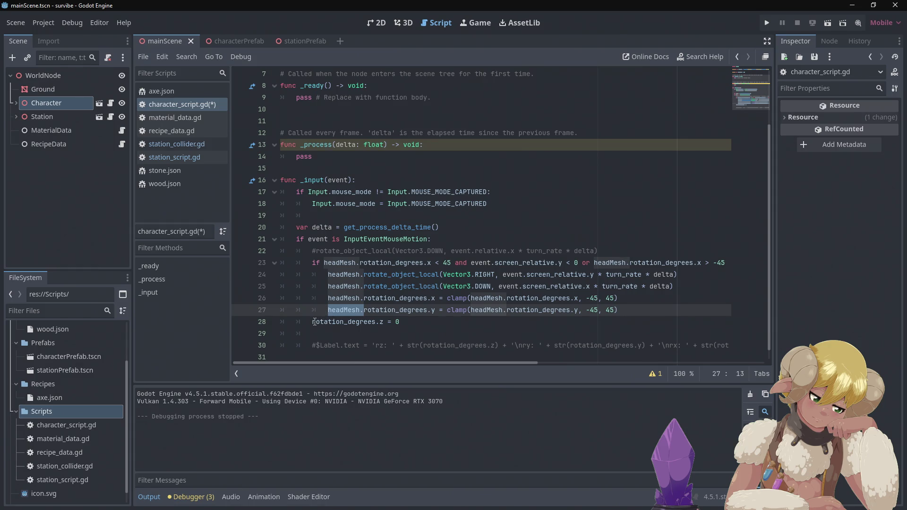
left_click(315, 322)
key("ctrl+v")
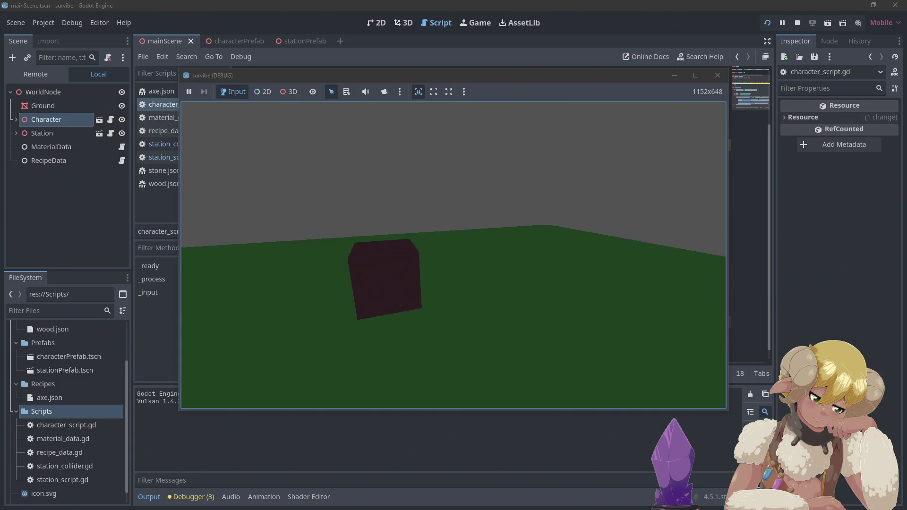
Move the camera around the cube with W and S, then stop the game
key("w")
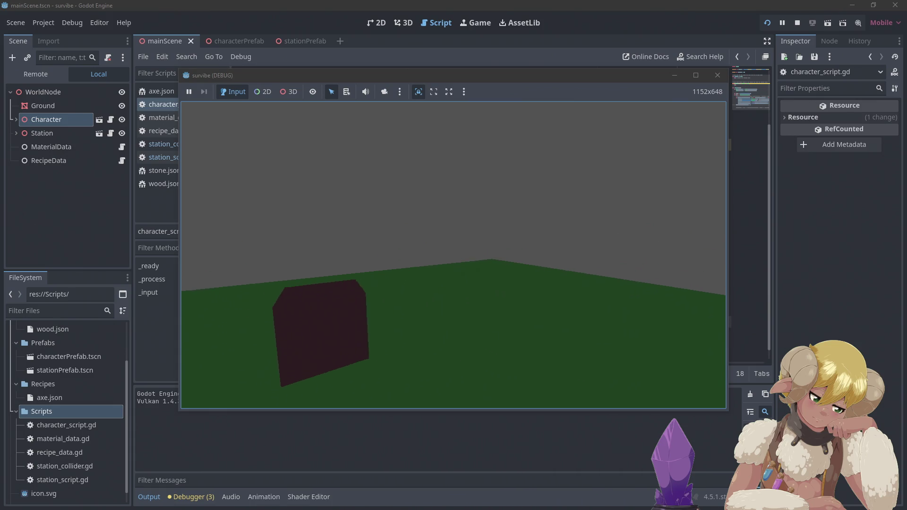
key("s")
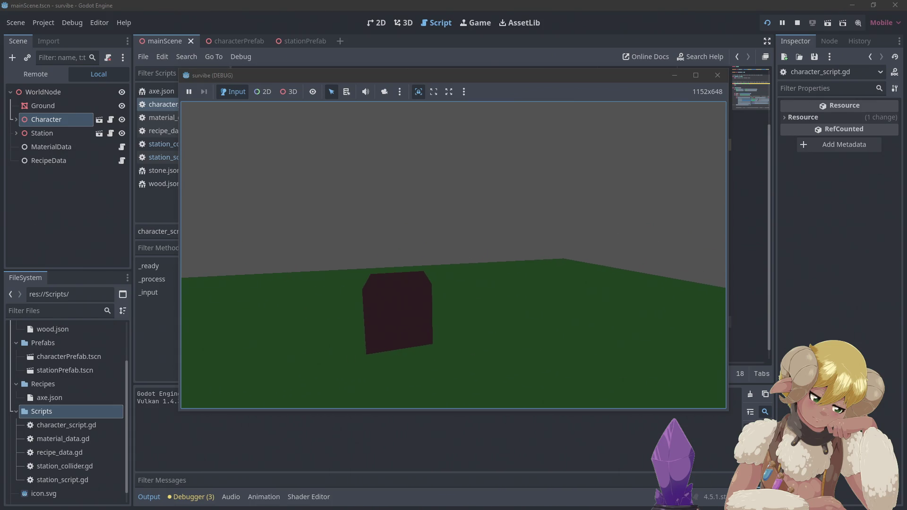
key("w")
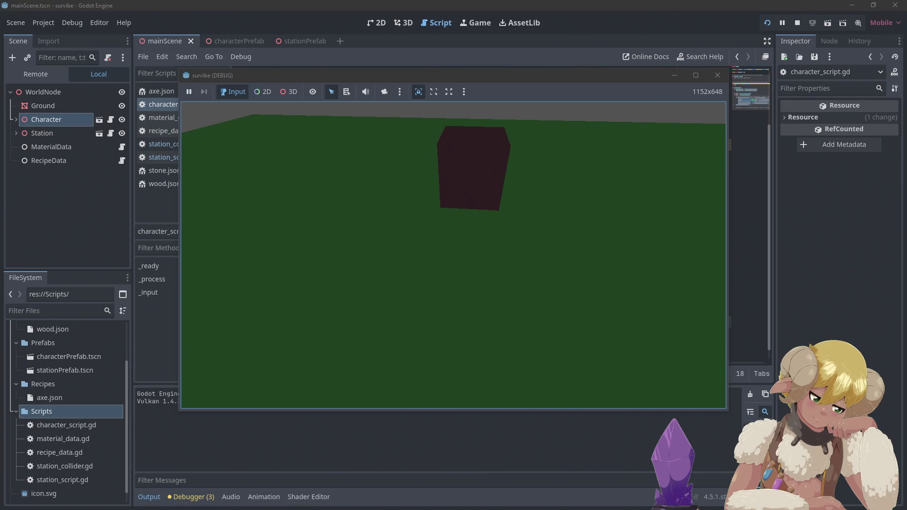
key("F8")
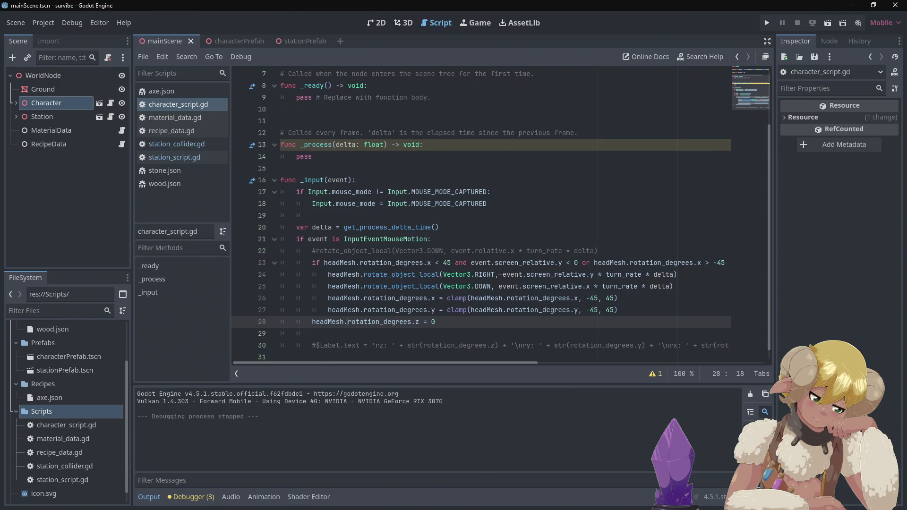
mouse_move(493, 276)
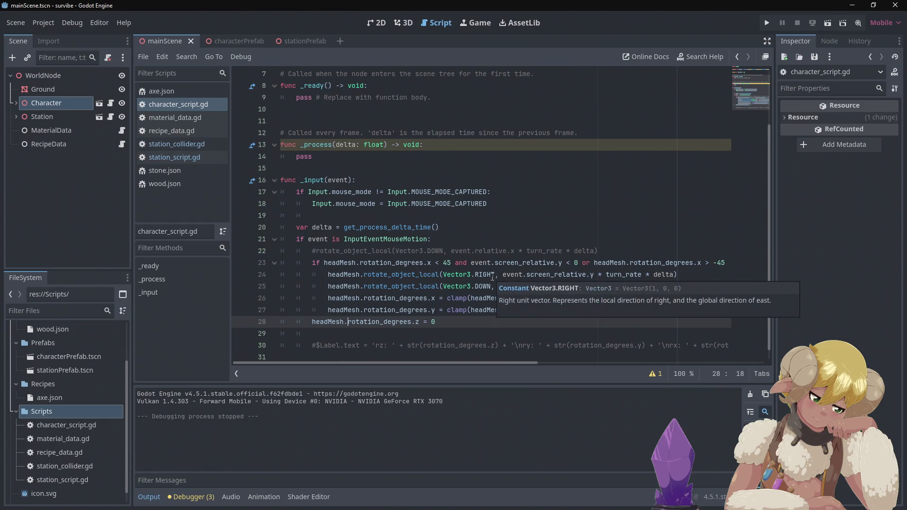
scroll(532, 254, "down", 1)
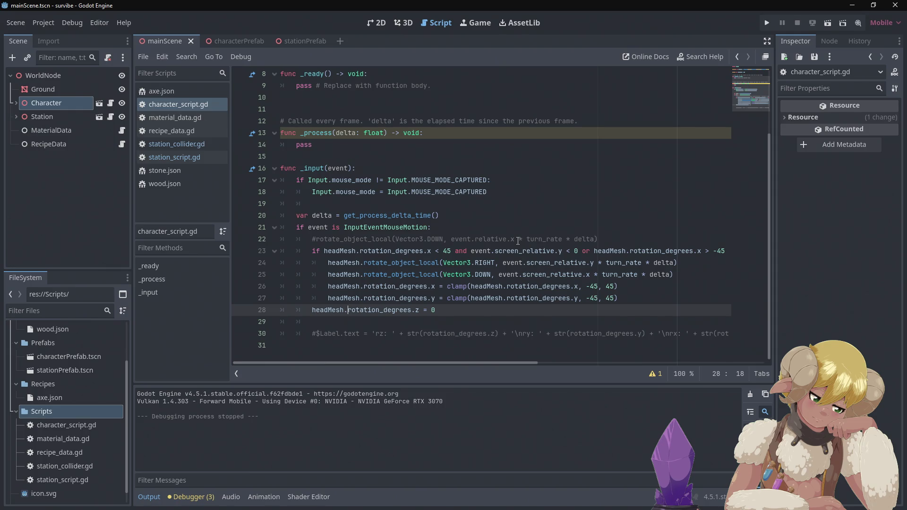
left_click(375, 263)
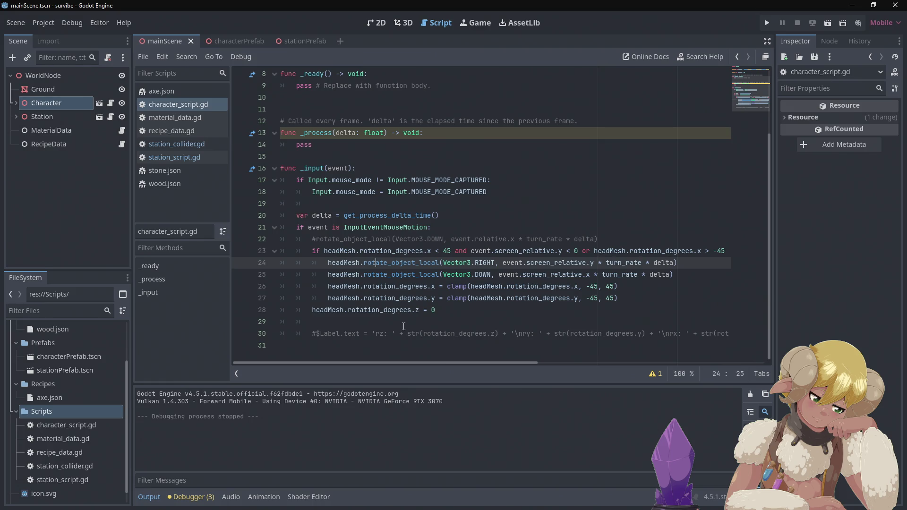
left_click(396, 240)
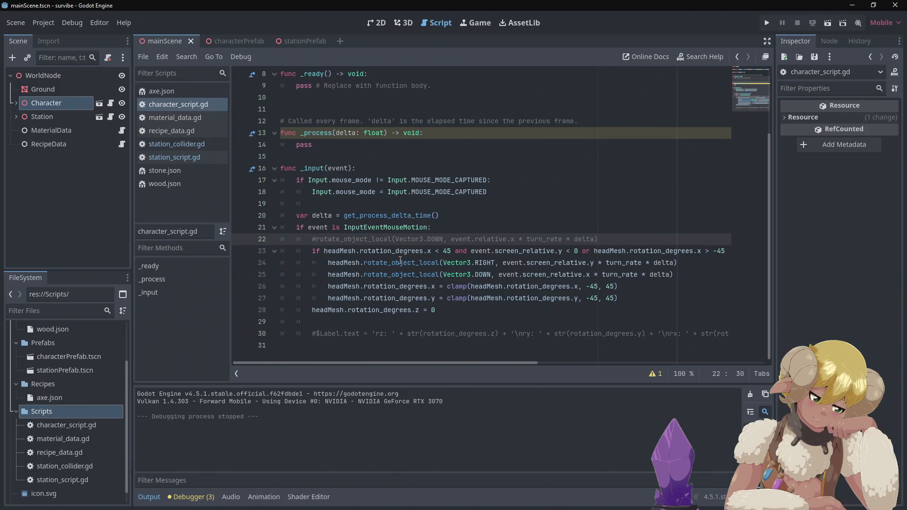
left_click(401, 262)
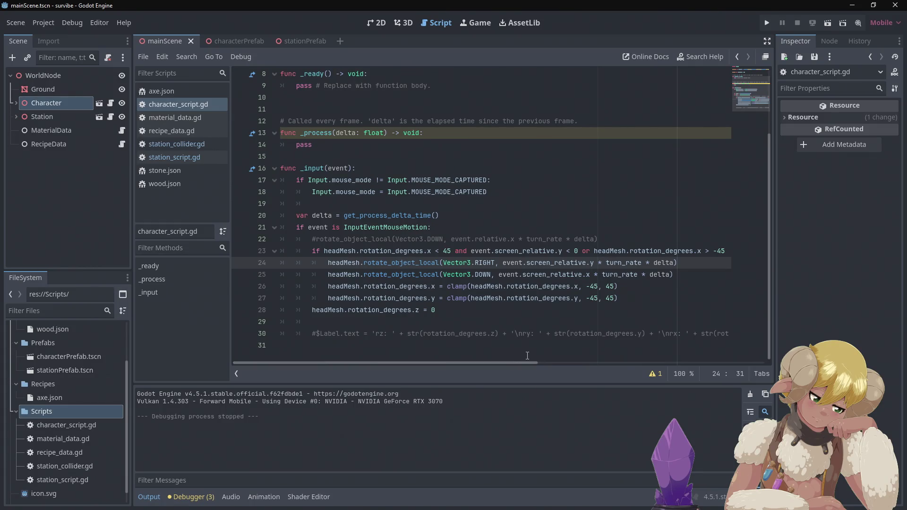
left_click_drag(518, 360, 661, 364)
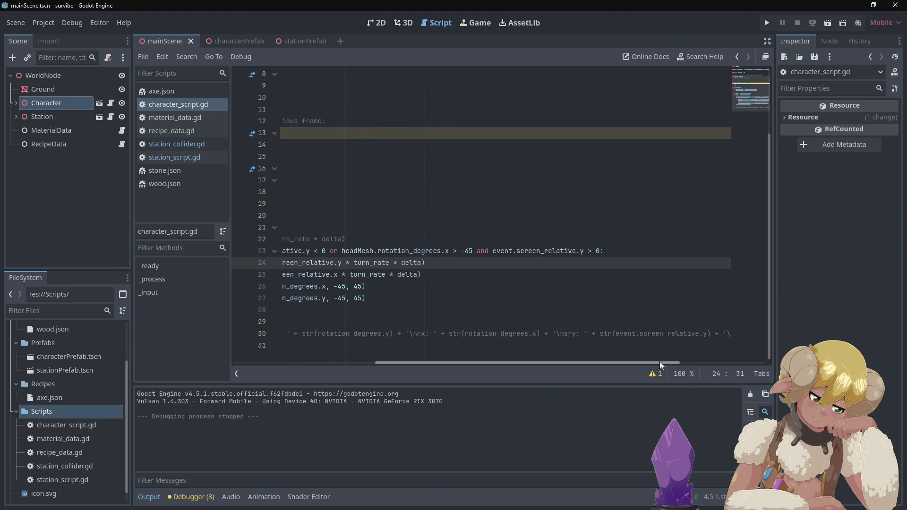
left_click_drag(662, 365, 511, 355)
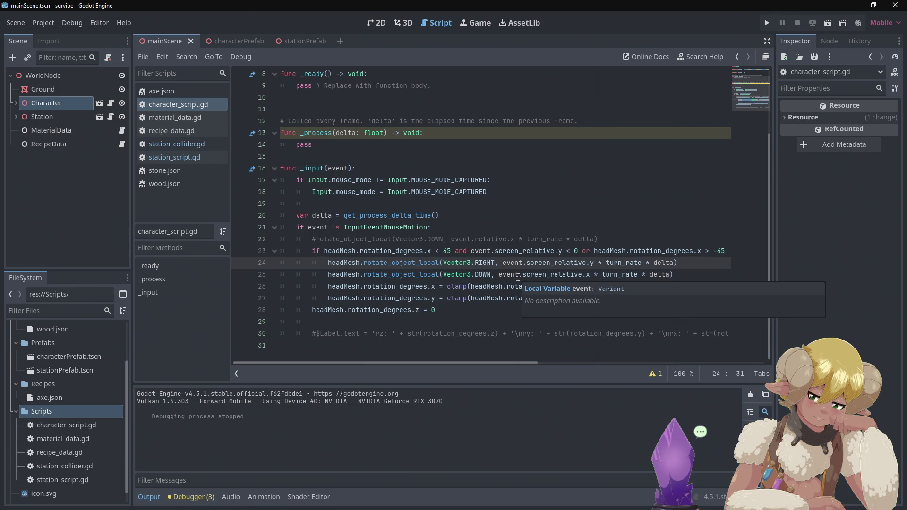
Move the Vector3.DOWN rotation into the body of a new if below the clamps
mouse_move(686, 276)
left_mouse_down()
mouse_move(302, 276)
mouse_move(330, 278)
left_mouse_up()
key("ctrl+c")
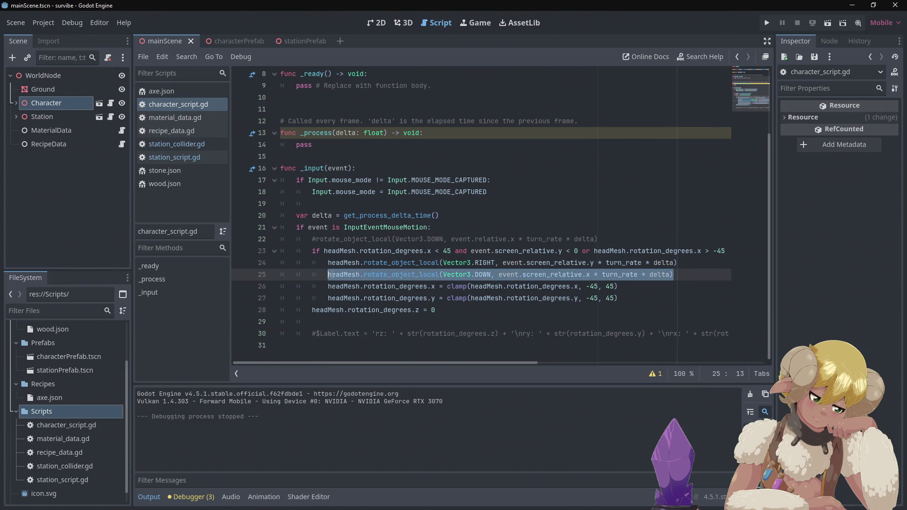
key("BackSpace")
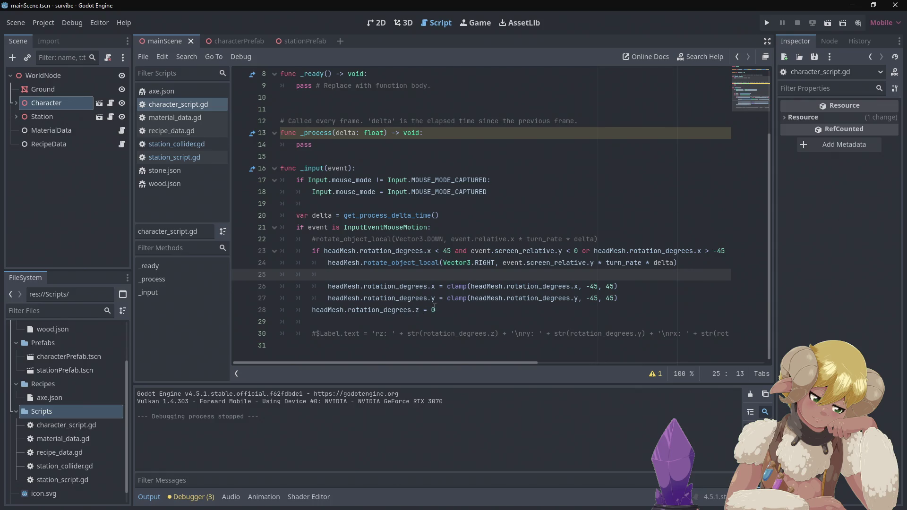
left_click(629, 297)
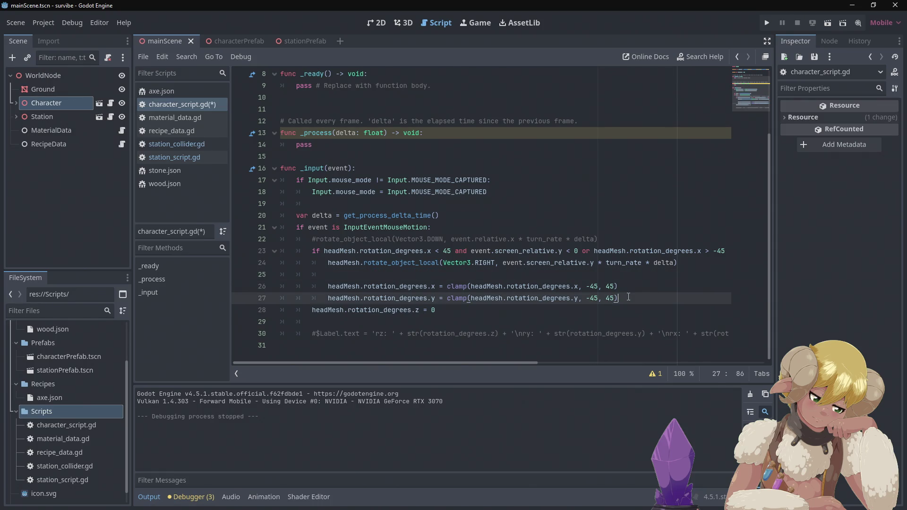
key("Return")
key("BackSpace")
type("if")
key("Escape")
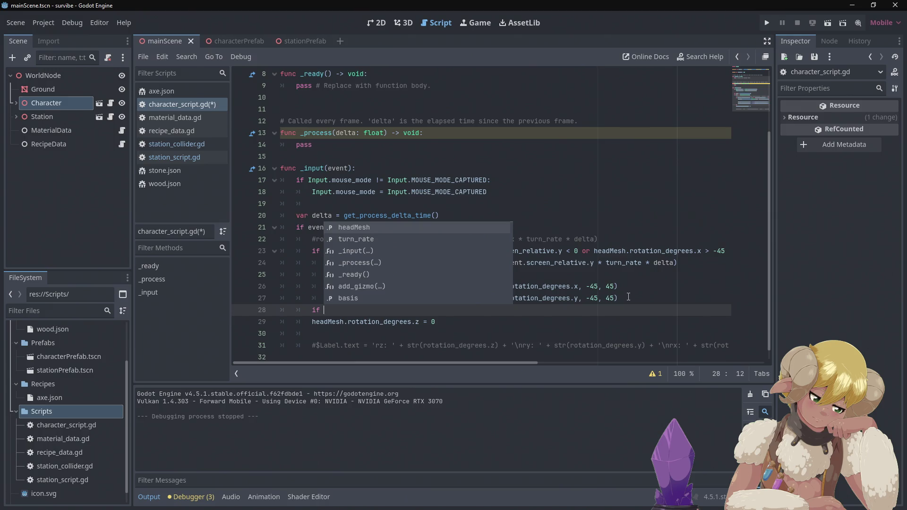
key("Escape")
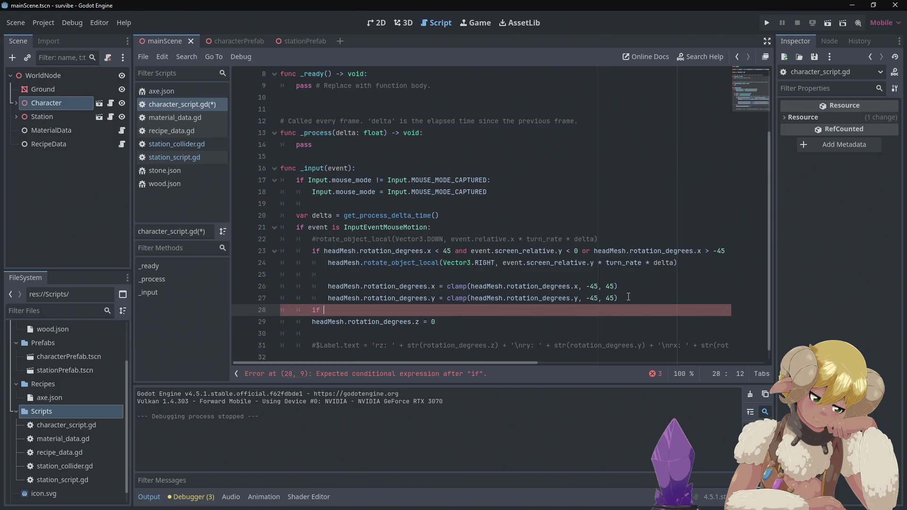
key("Return")
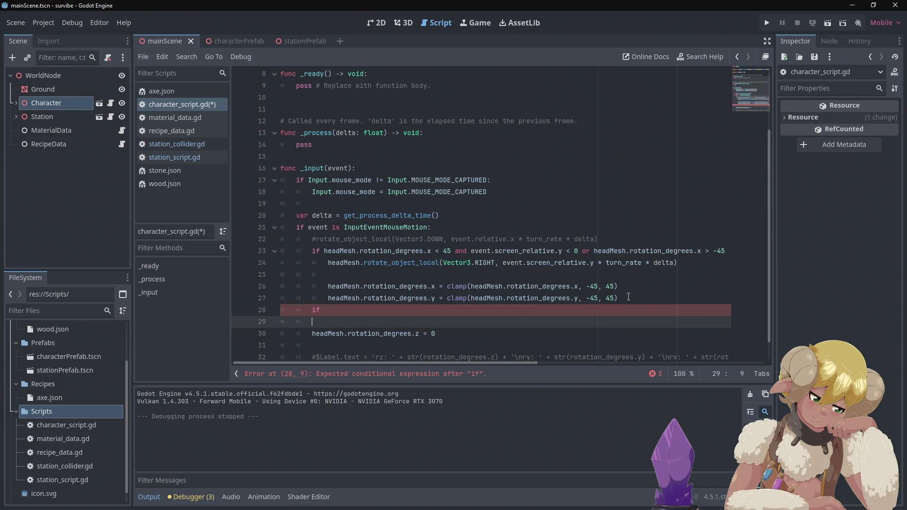
key("Tab")
key("ctrl+v")
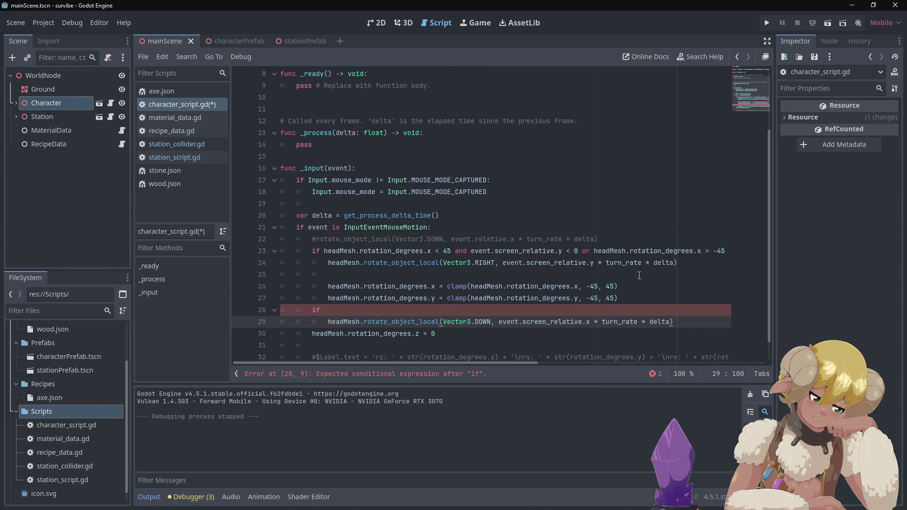
Move the y clamp under the DOWN rotation inside the if, and delete a stray blank line
left_click_drag(628, 292, 495, 288)
left_click(508, 286)
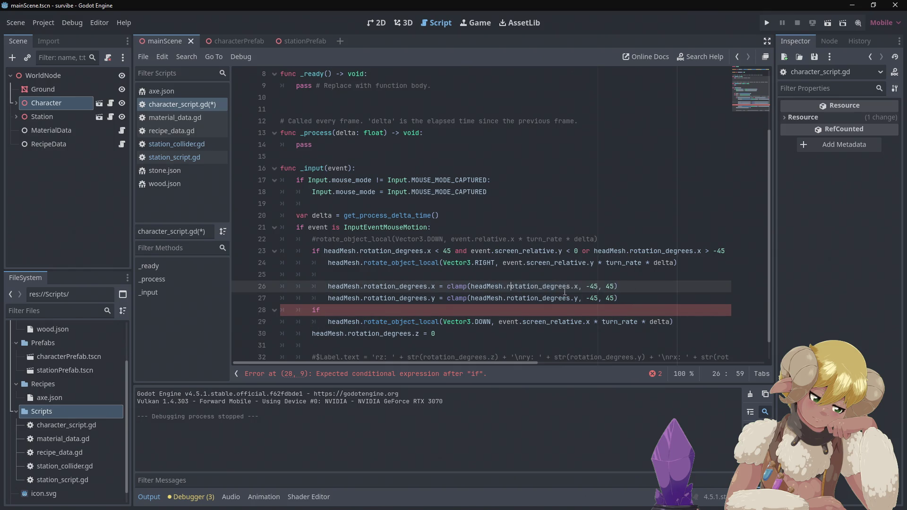
left_click_drag(617, 298, 329, 298)
key("ctrl+x")
left_click(680, 315)
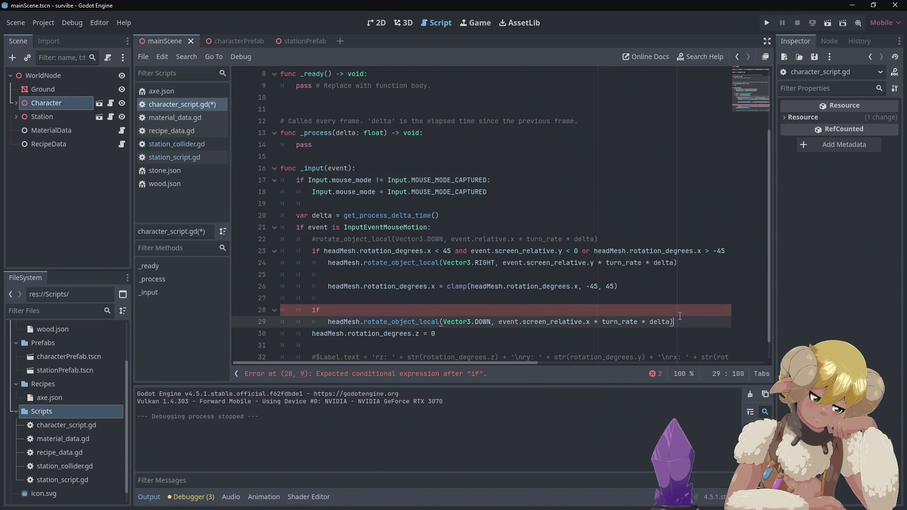
key("Return")
key("ctrl+v")
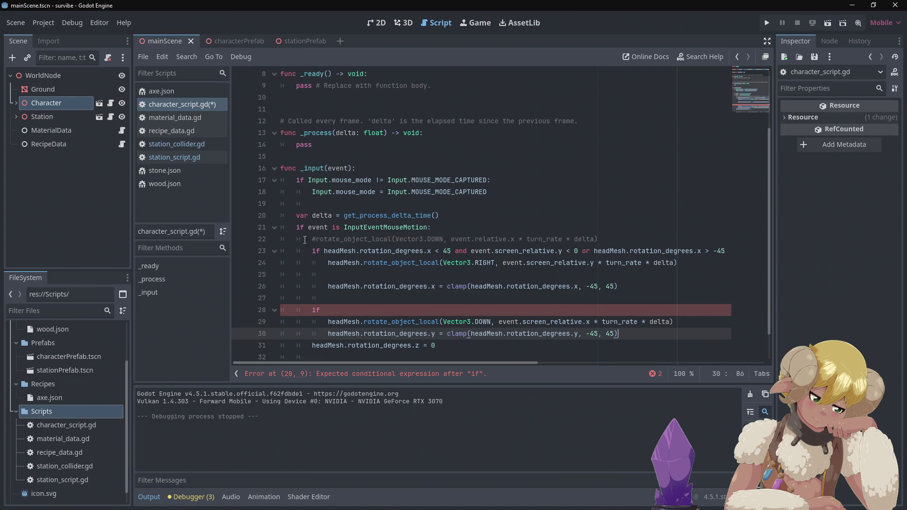
left_click(308, 296)
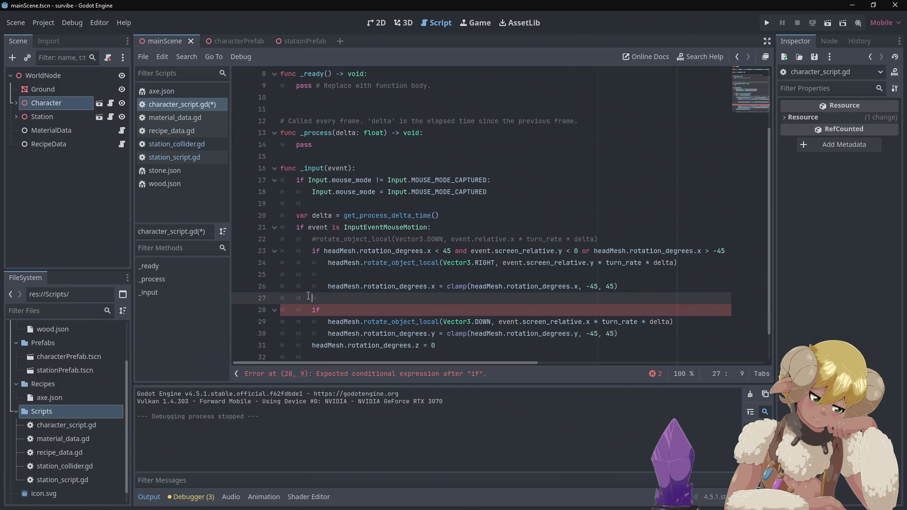
left_click(335, 274)
key("BackSpace")
key("BackSpace")
key("BackSpace")
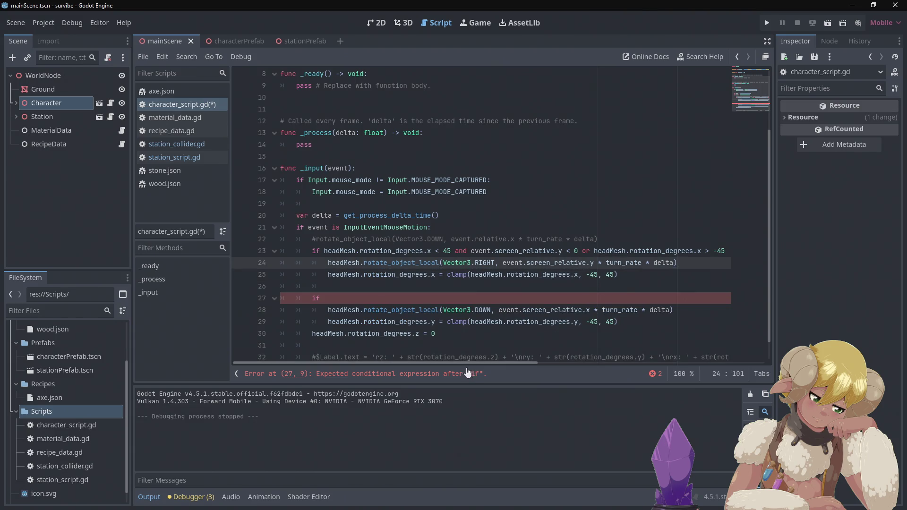
Copy line 23's headMesh pitch condition into the bare if and remove the empty line 26
left_click_drag(479, 361, 624, 355)
left_click_drag(640, 251, 280, 255)
key("ctrl+c")
triple_click(316, 299)
key("ctrl+v")
left_click_drag(483, 360, 383, 361)
key("Up")
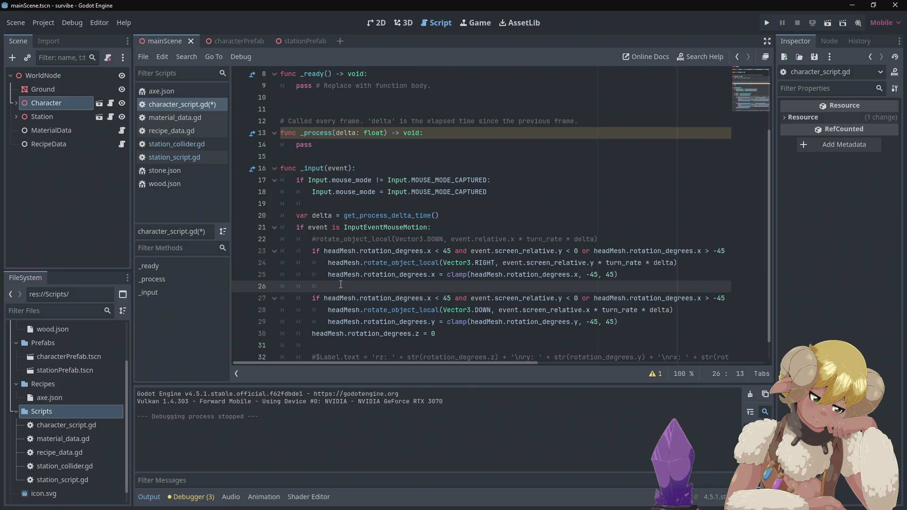
key("BackSpace")
key("BackSpace")
key("BackSpace")
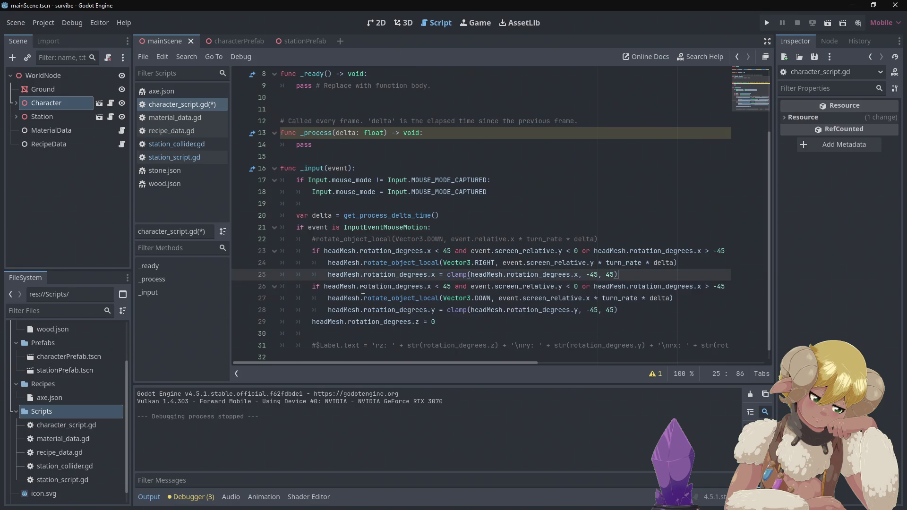
Change both headMesh rotation_degrees.x checks on line 26 to rotation_degrees.y
left_click(434, 286)
key("BackSpace")
type("y")
left_click_drag(498, 363, 570, 366)
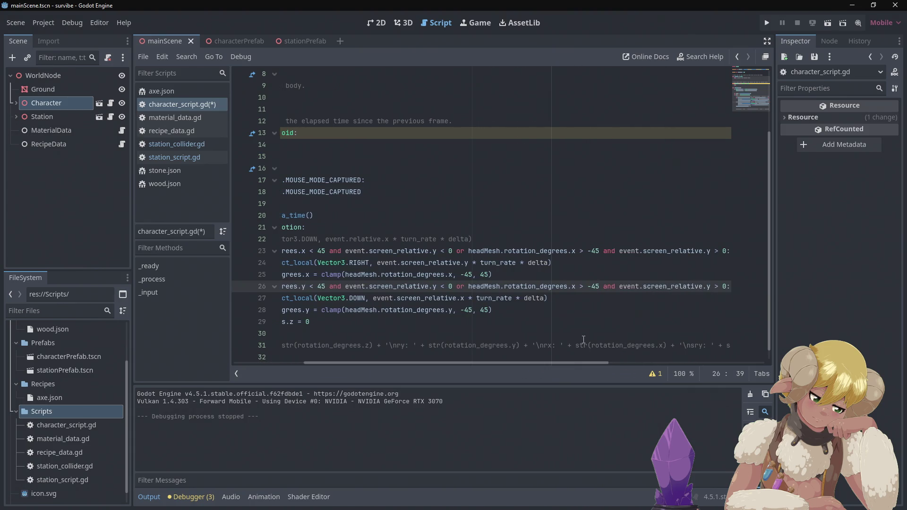
left_click(577, 285)
key("BackSpace")
type("y")
mouse_move(570, 361)
left_mouse_down()
mouse_move(635, 358)
mouse_move(492, 359)
mouse_move(514, 358)
left_mouse_up()
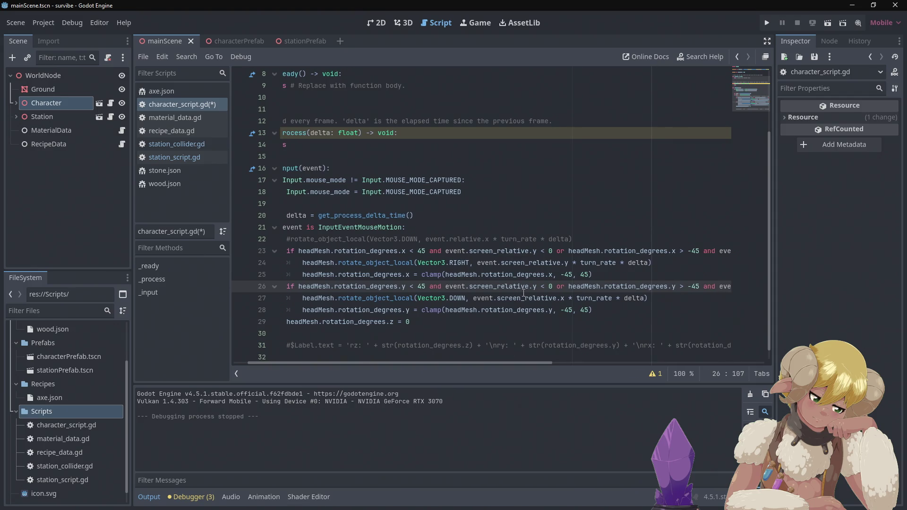
Switch both event.screen_relative.y references on line 26 to screen_relative.x
left_click(534, 288)
key("BackSpace")
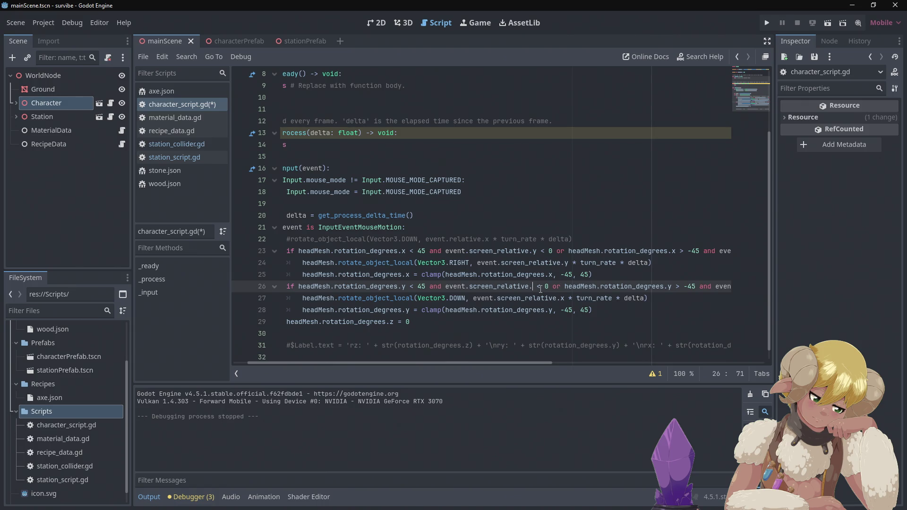
type("x")
left_click_drag(534, 362, 648, 363)
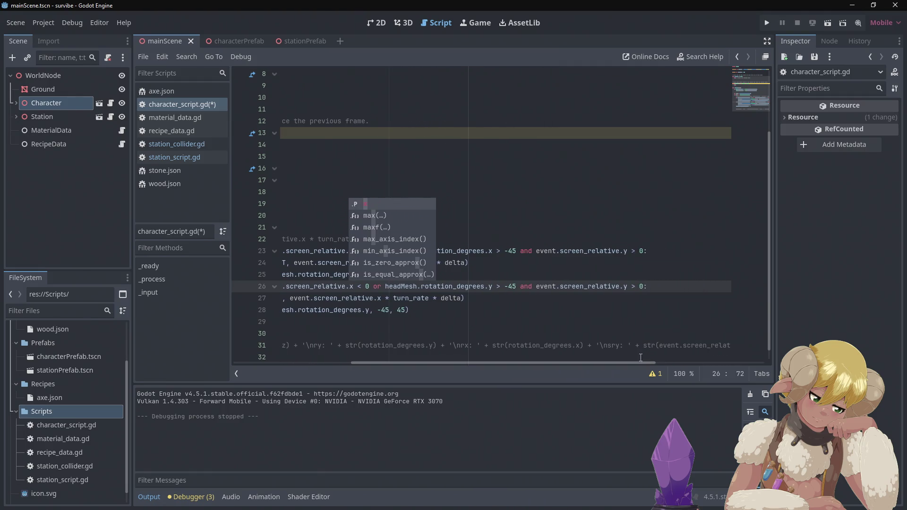
left_click(627, 286)
key("BackSpace")
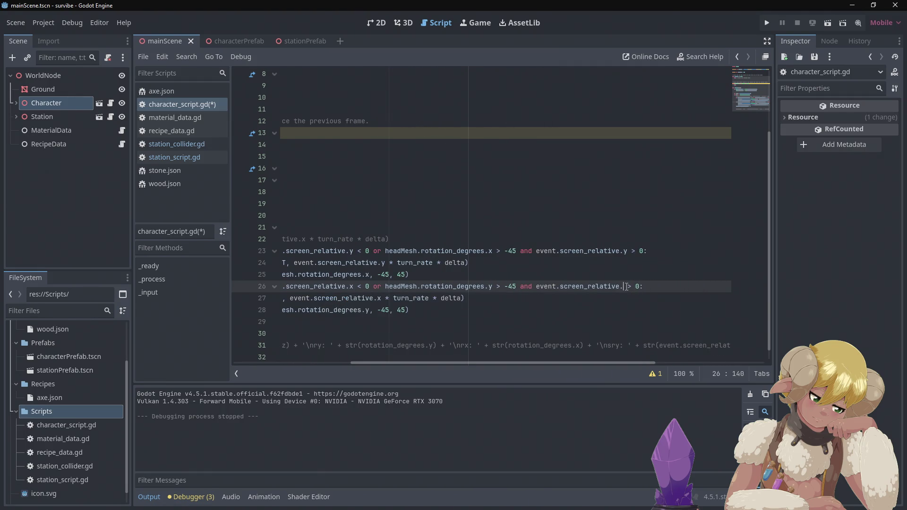
type("x")
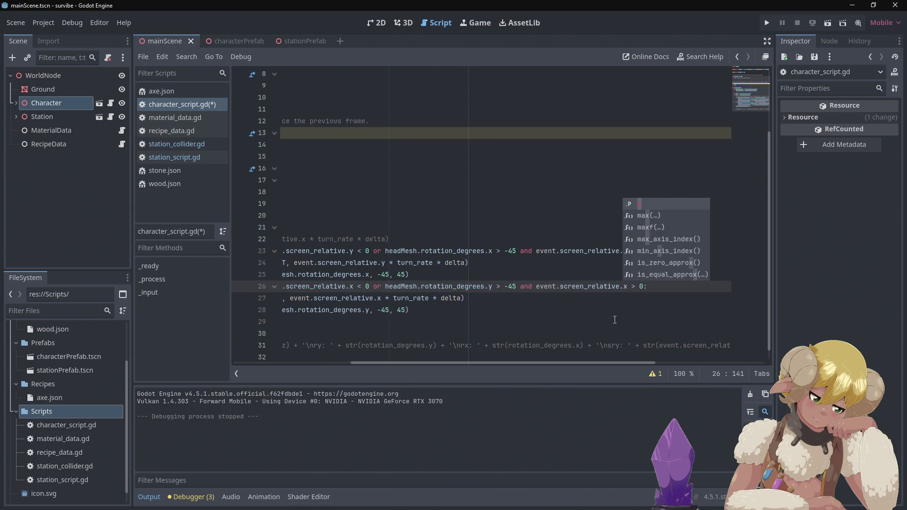
left_click_drag(588, 363, 458, 368)
left_click(648, 323)
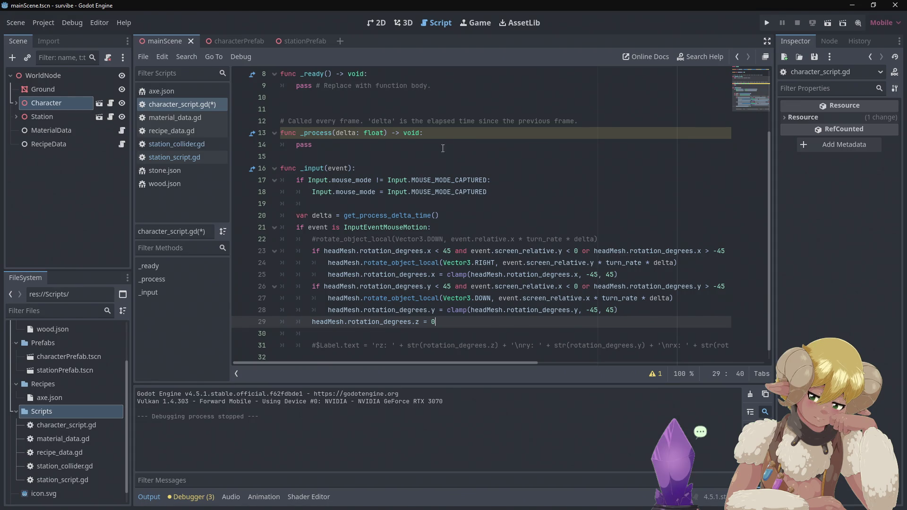
left_click(767, 23)
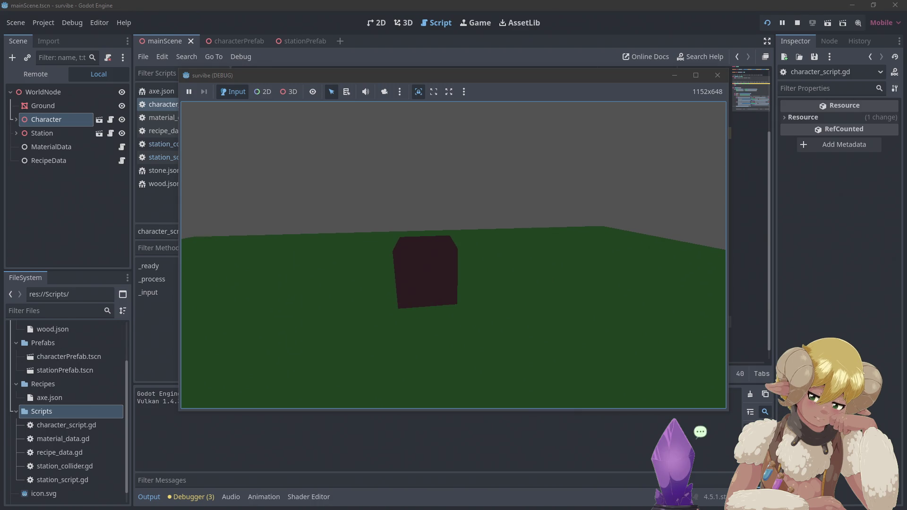
key("F8")
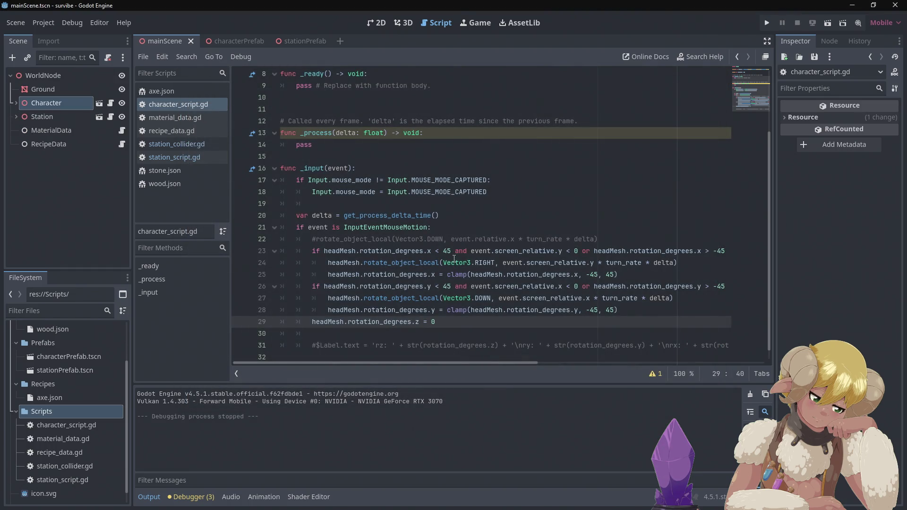
mouse_move(454, 263)
scroll(501, 296, "down", 1)
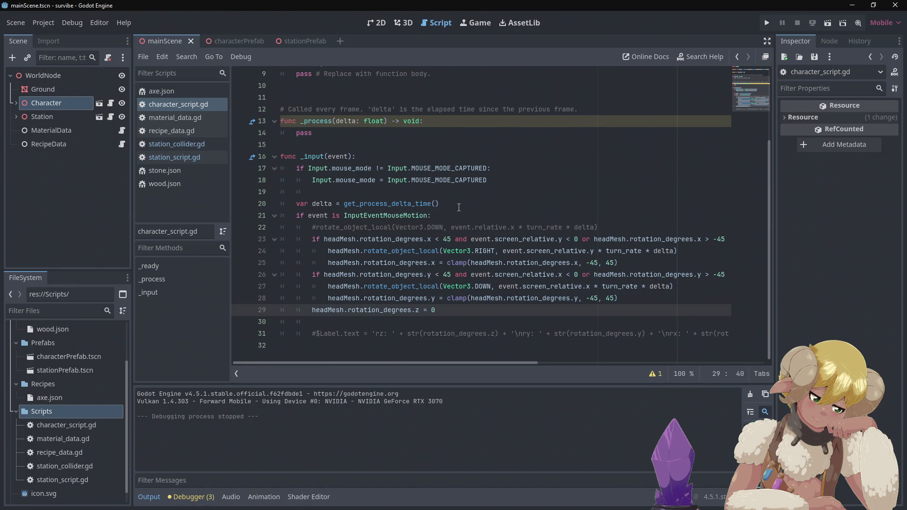
mouse_move(419, 213)
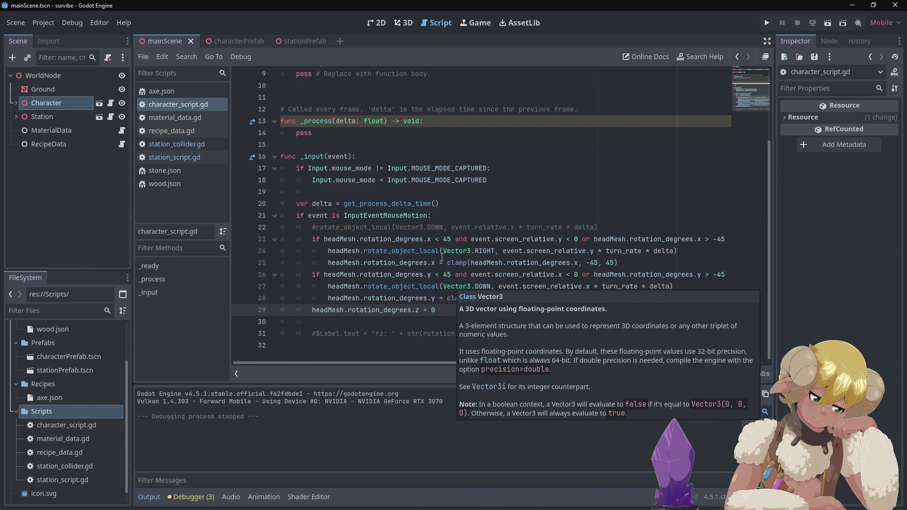
scroll(444, 259, "up", 3)
scroll(444, 259, "down", 1)
scroll(444, 259, "down", 2)
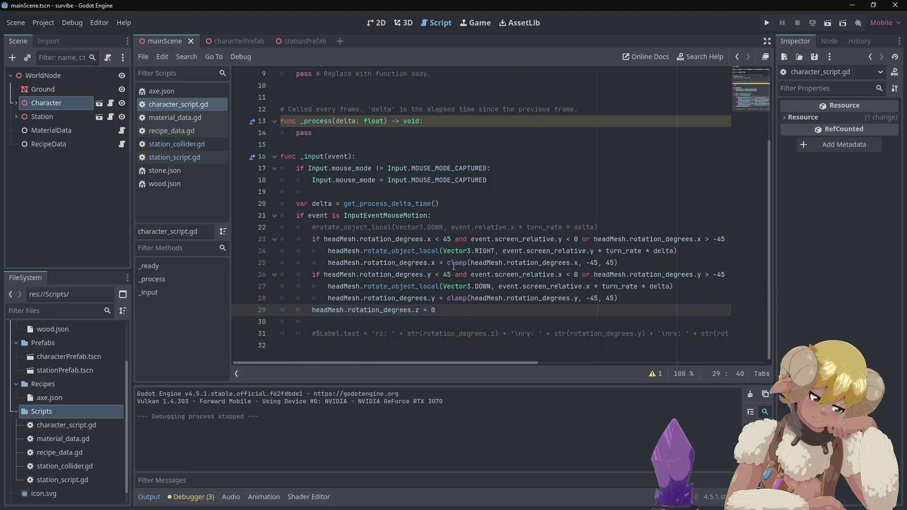
left_click(312, 276)
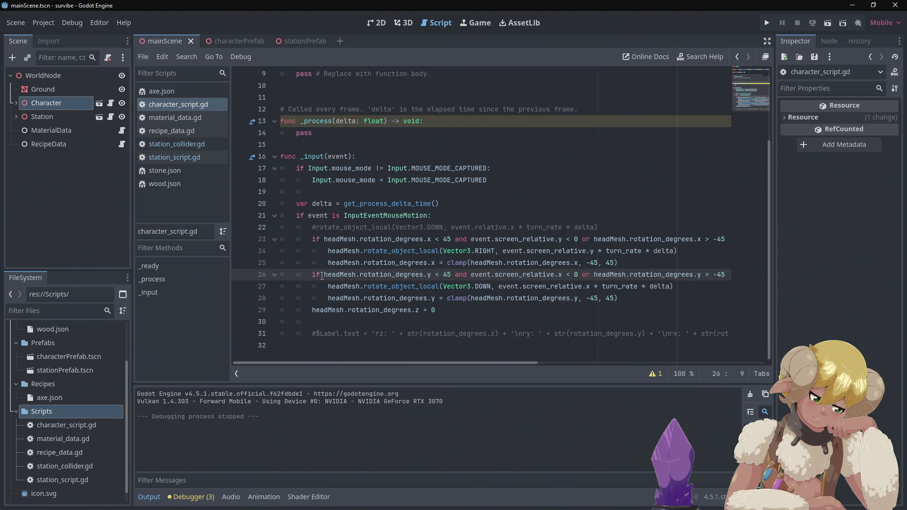
Prefix lines 26, 27 and 28 with # to disable the second headMesh turn block
type("#")
key("Down")
type("#")
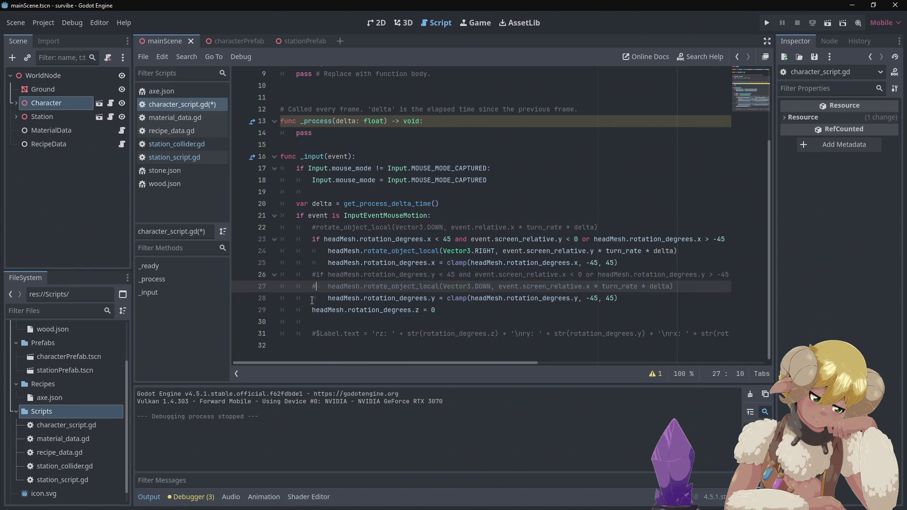
key("Down")
type("#")
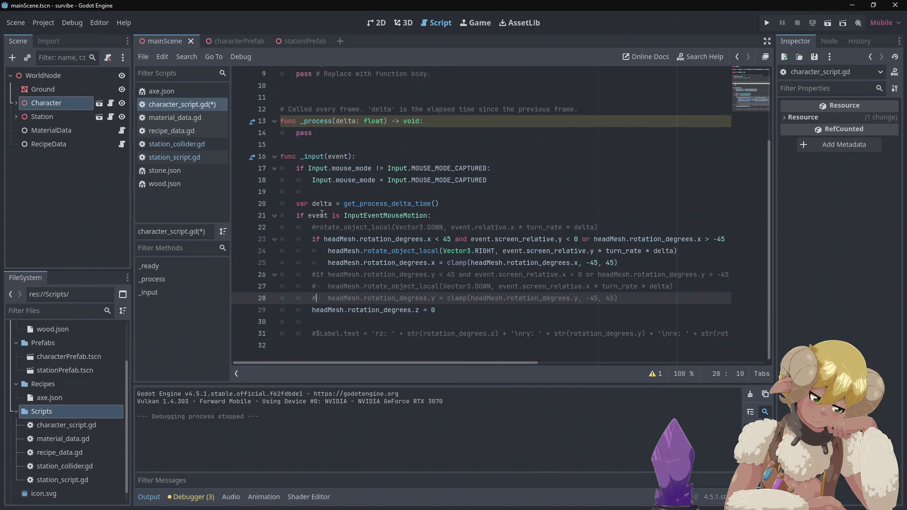
scroll(404, 204, "up", 3)
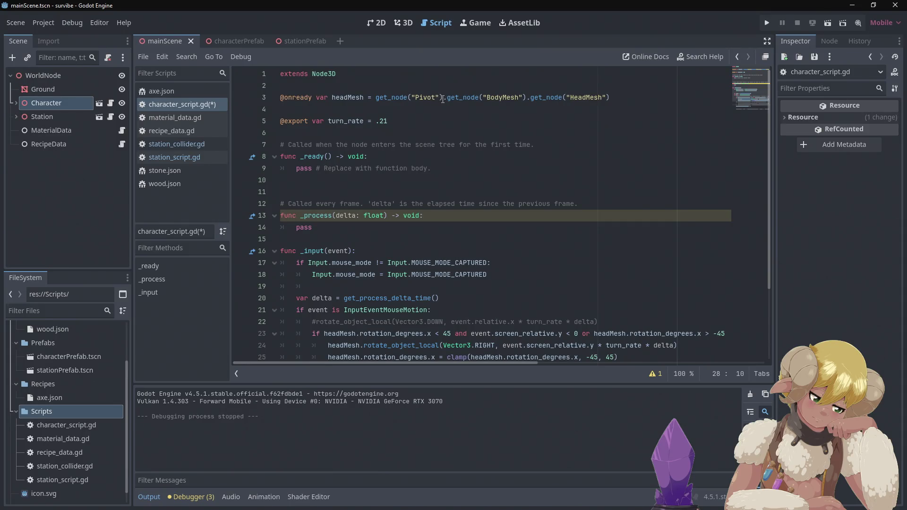
Duplicate the onready get_node("Pivot") declaration above and rename the copy's variable to pivot
left_click(442, 97)
left_click_drag(442, 98, 275, 101)
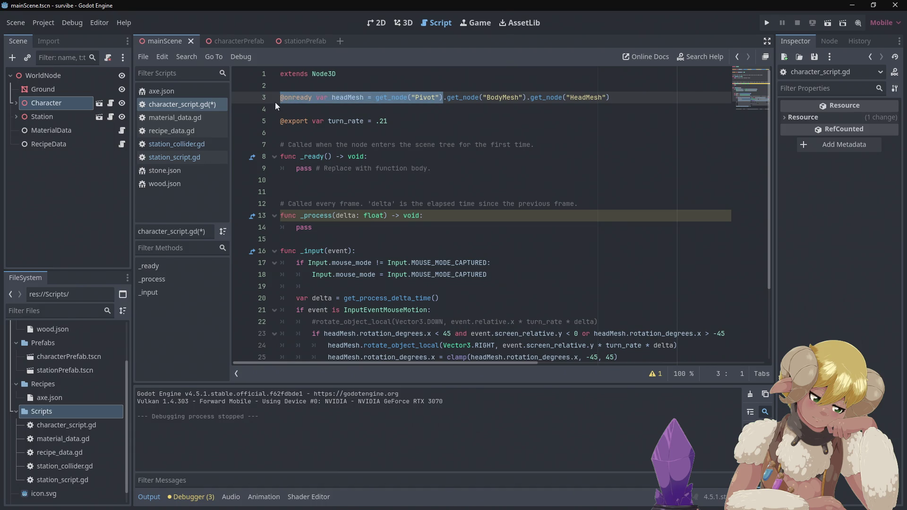
left_click(299, 83)
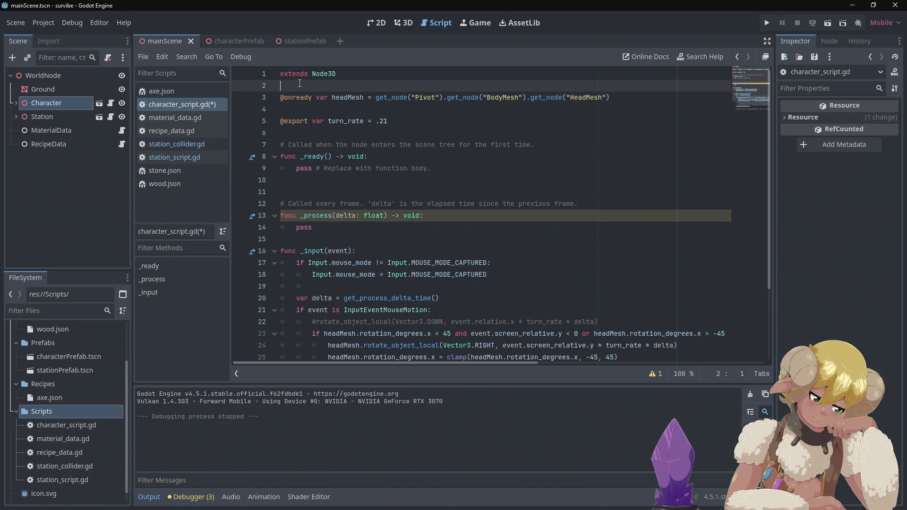
key("Return")
key("ctrl+v")
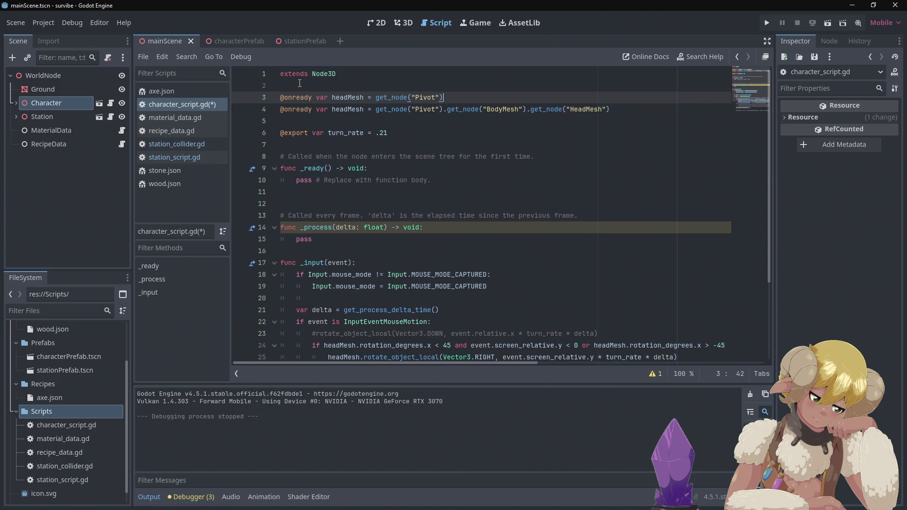
double_click(352, 96)
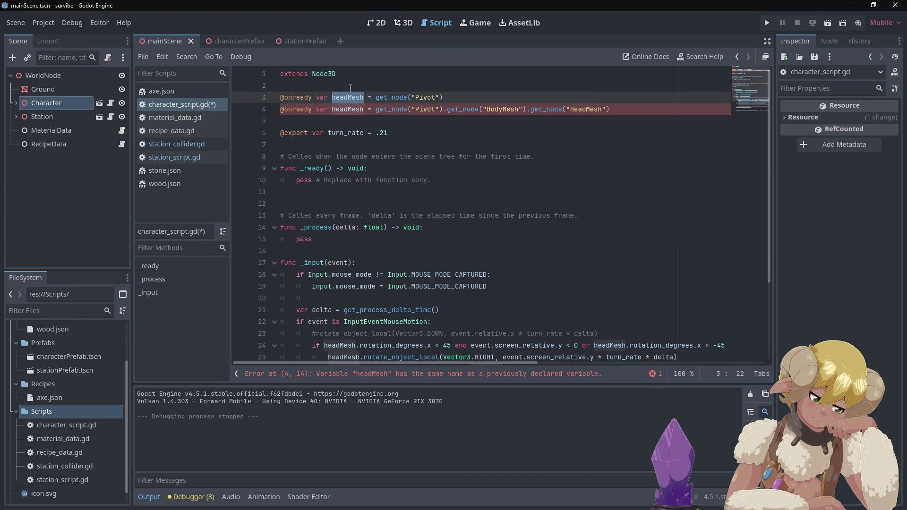
type("pivot")
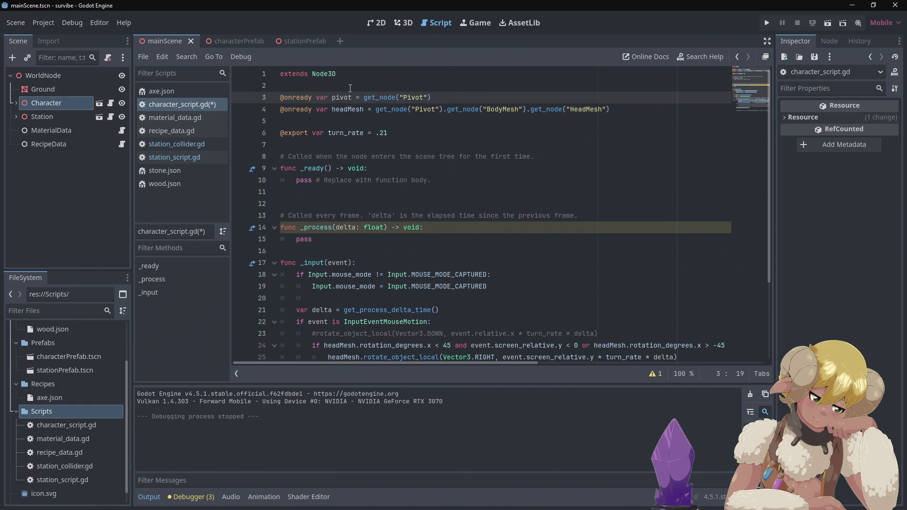
Replace get_node("Pivot") in the headMesh declaration with pivot
left_click_drag(443, 108, 377, 109)
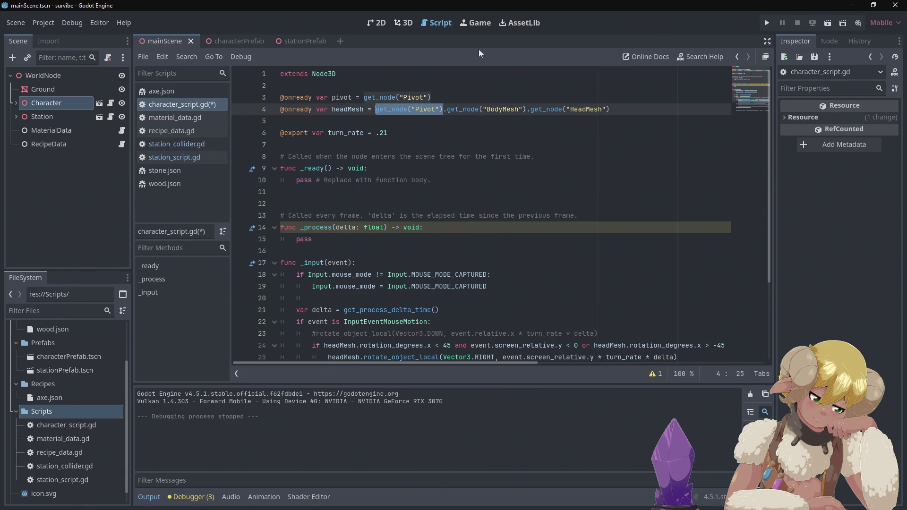
type("pivot")
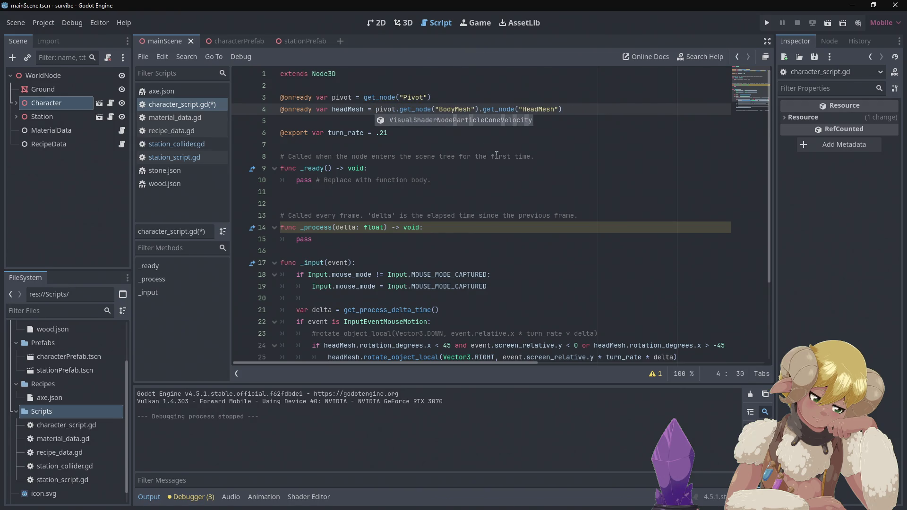
left_click(506, 172)
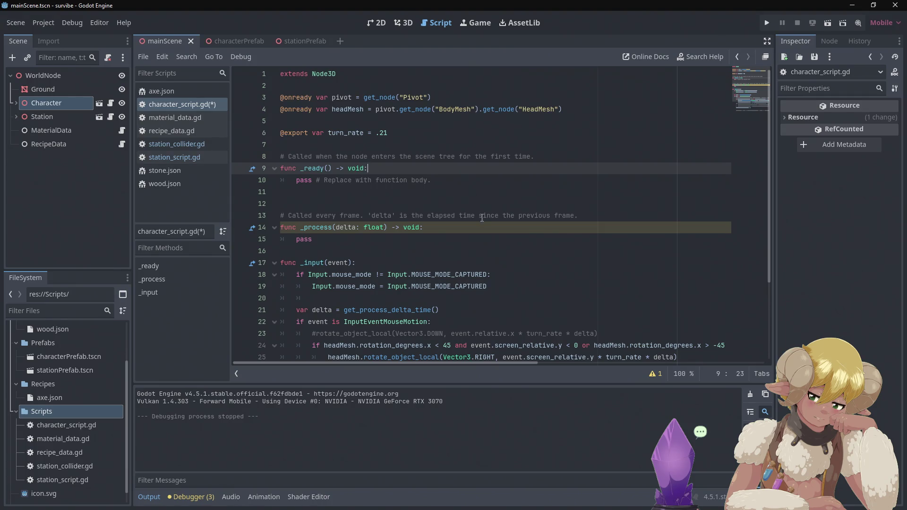
scroll(450, 213, "down", 3)
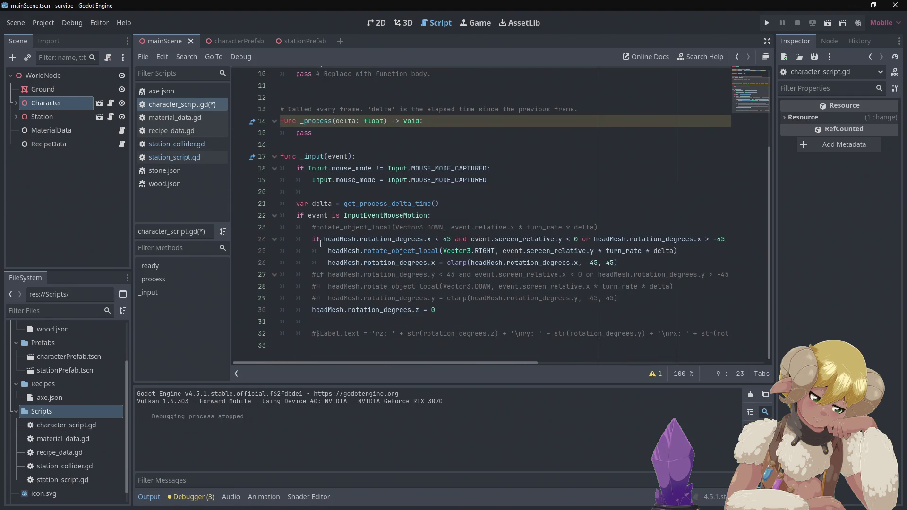
Uncomment line 23 as pivot.rotate_object_local(...) and launch the game to test it
left_click(317, 228)
key("BackSpace")
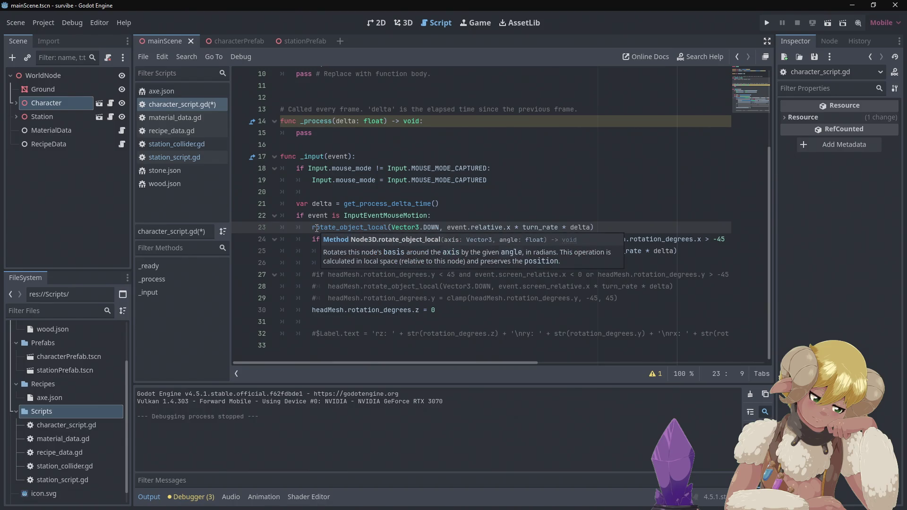
type("pivot")
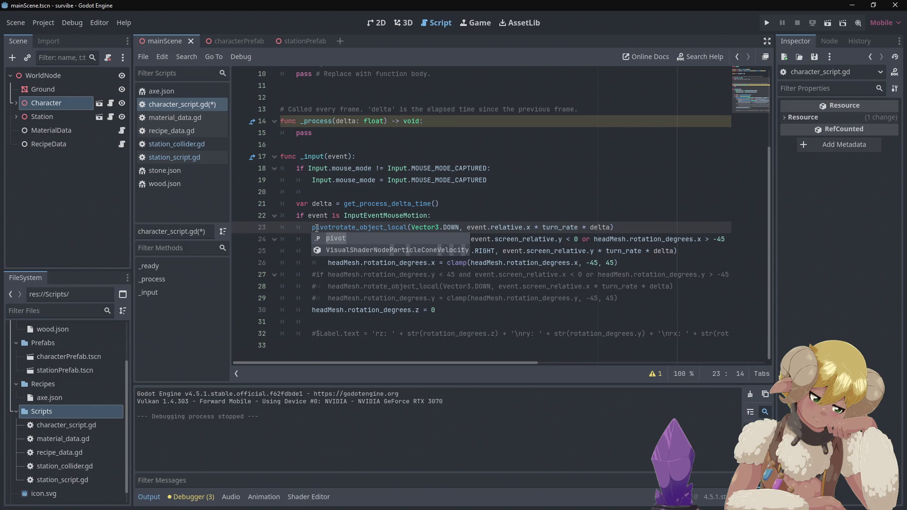
type(".")
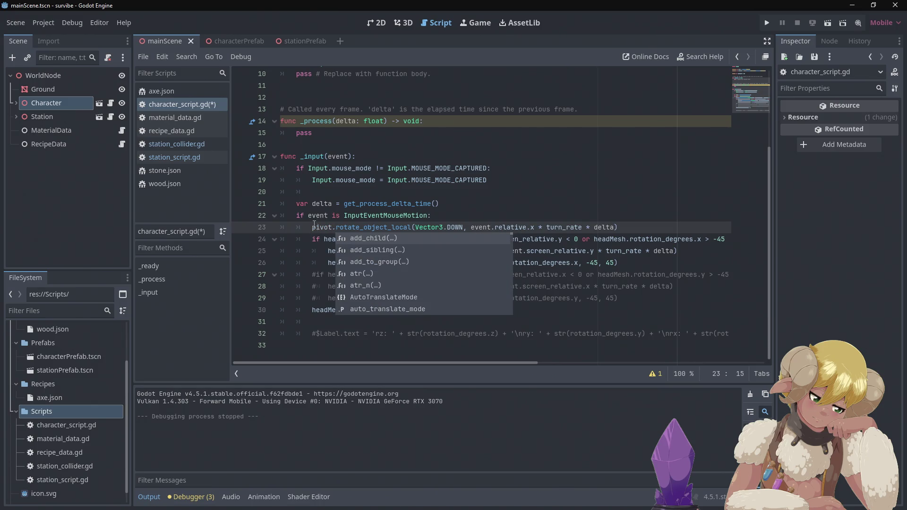
left_click(438, 200)
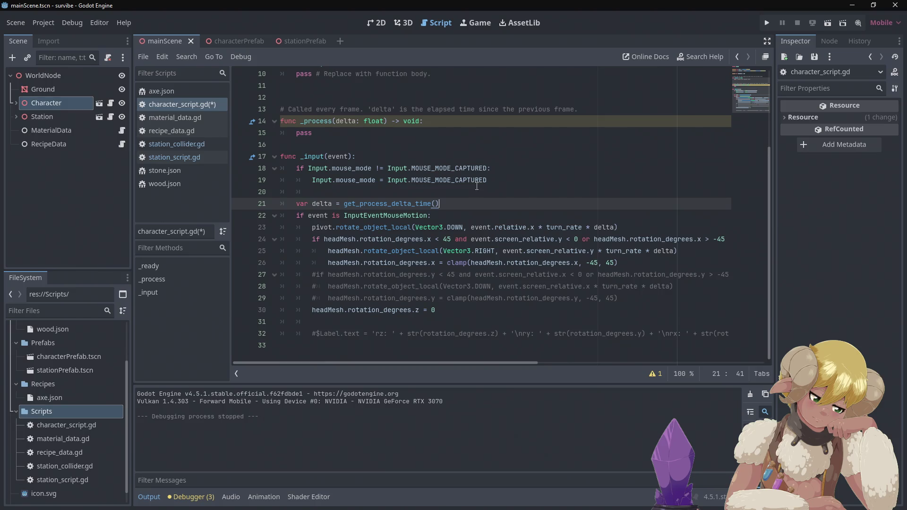
left_click(769, 22)
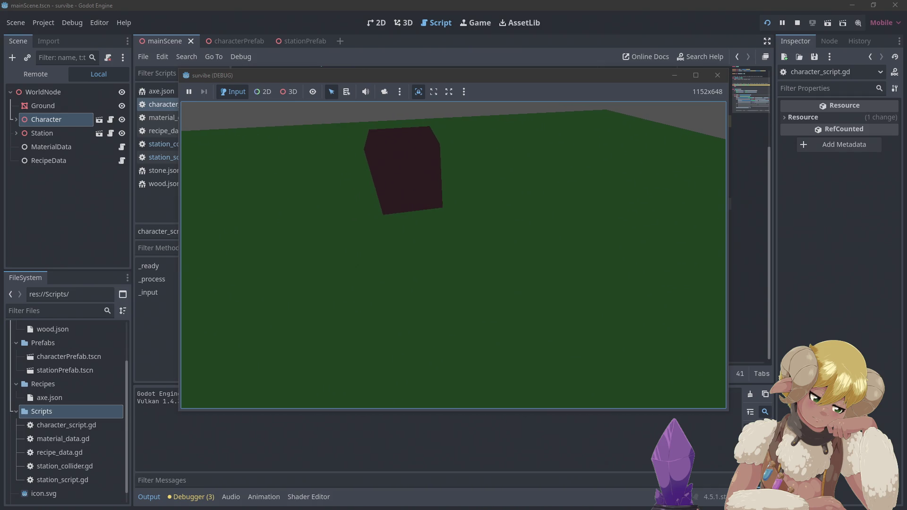
Stop the running game with F8 after testing the look rotation
key("F8")
mouse_move(455, 256)
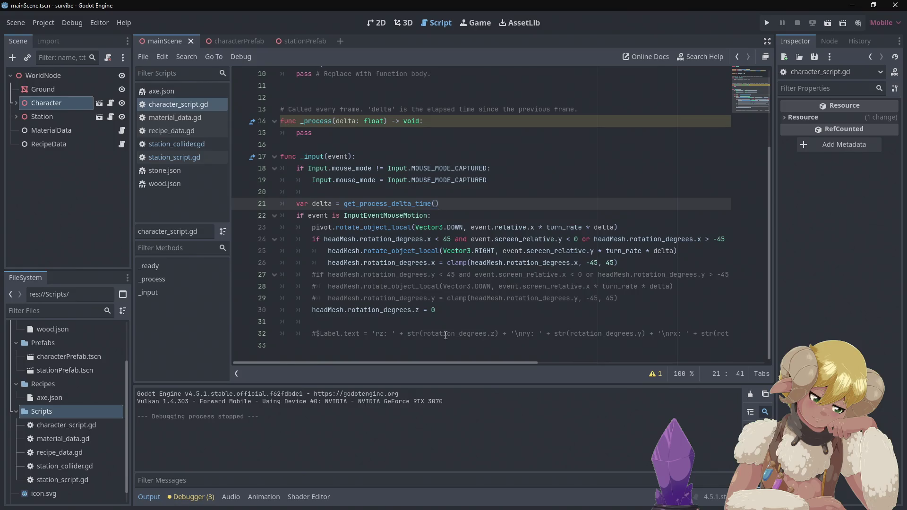
Type pivot.rotation_degrees.z = at the start of line 30, before the headMesh z reset
mouse_move(426, 362)
left_mouse_down()
mouse_move(548, 347)
mouse_move(426, 354)
left_mouse_up()
left_click(450, 310)
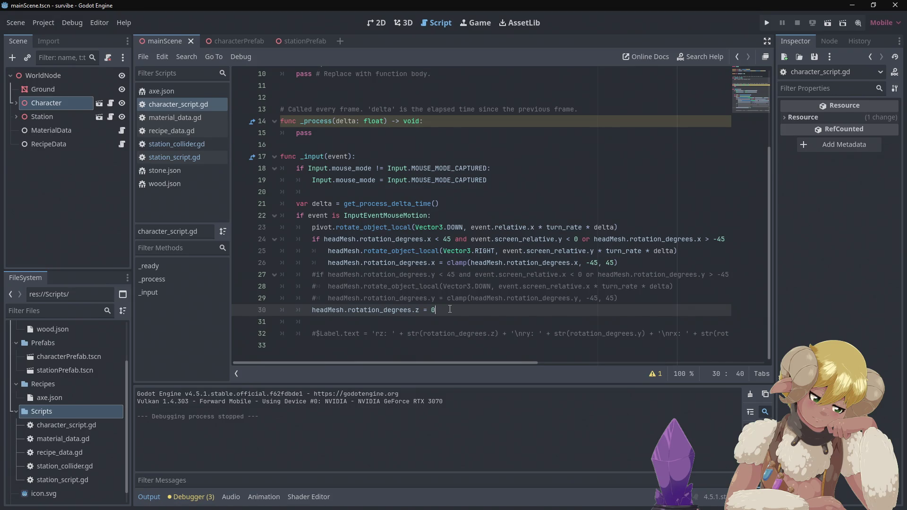
key("Left")
key("Home")
key("Right")
key("Right")
key("Left")
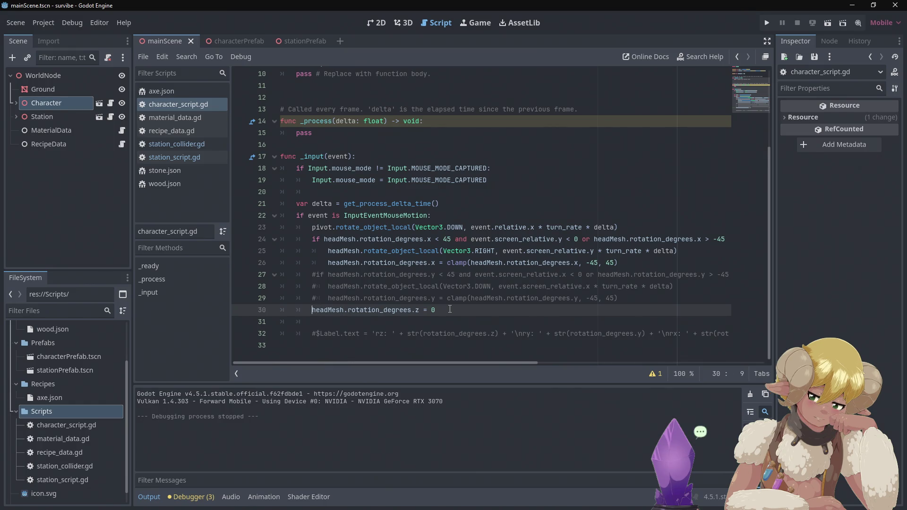
type("pivot")
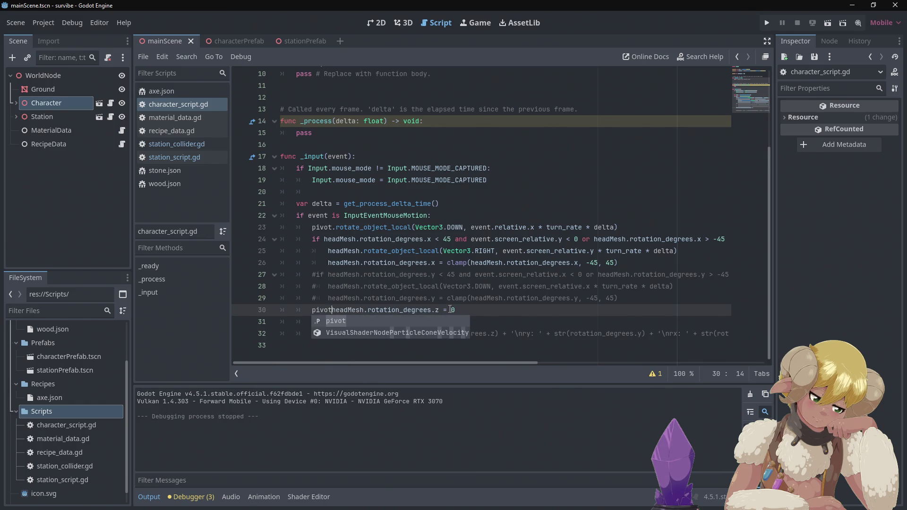
type(".")
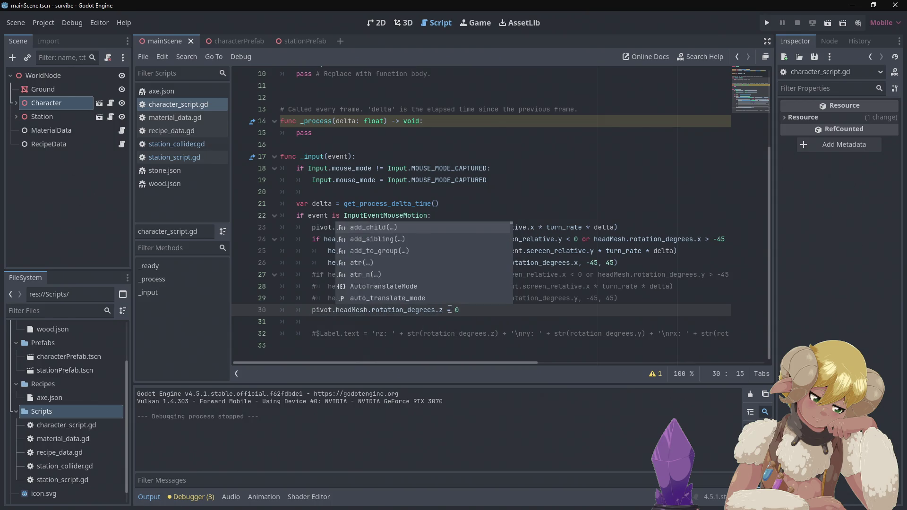
type("roa")
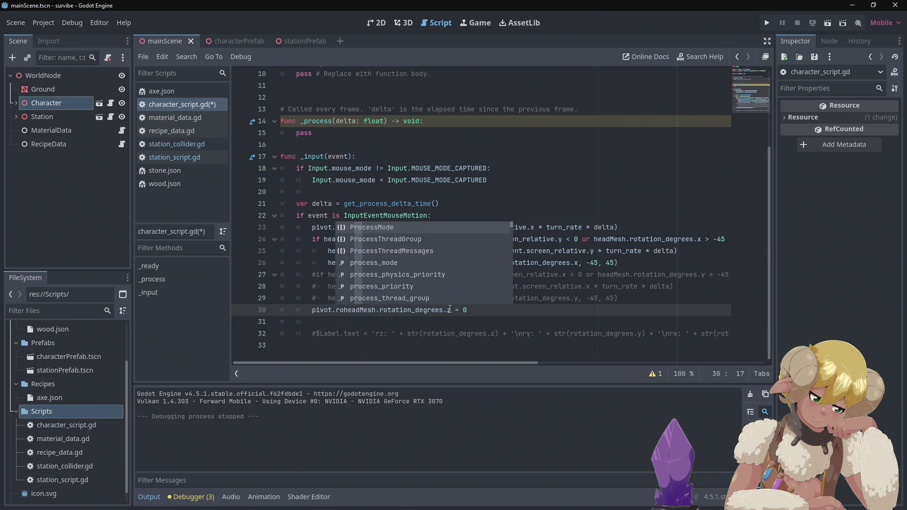
key("BackSpace")
type("tation")
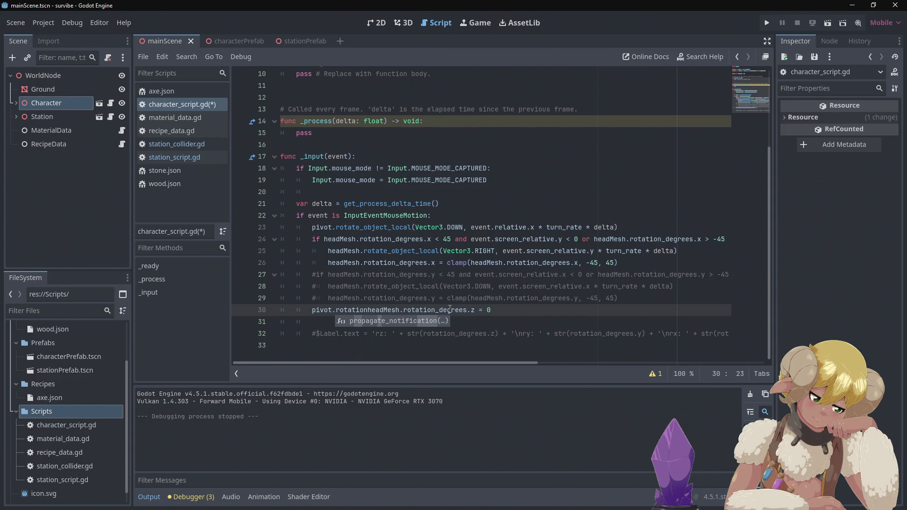
type("_degree")
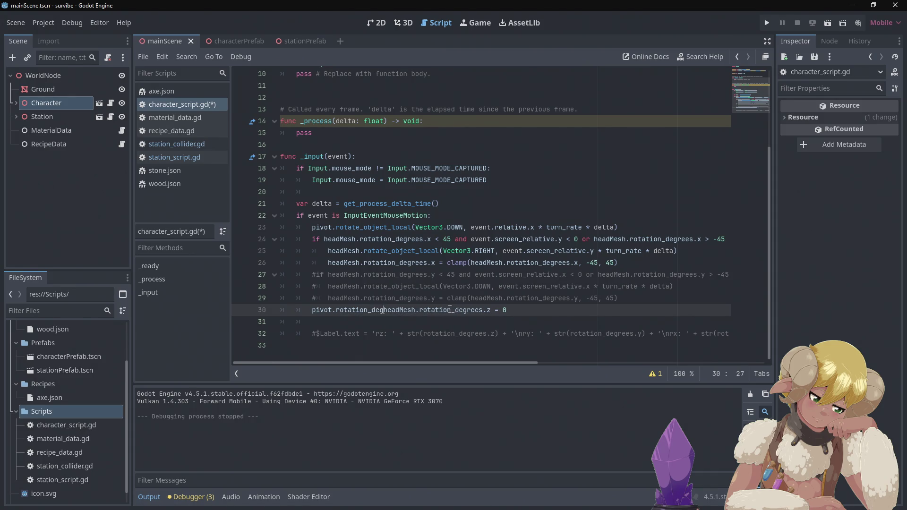
type("s.")
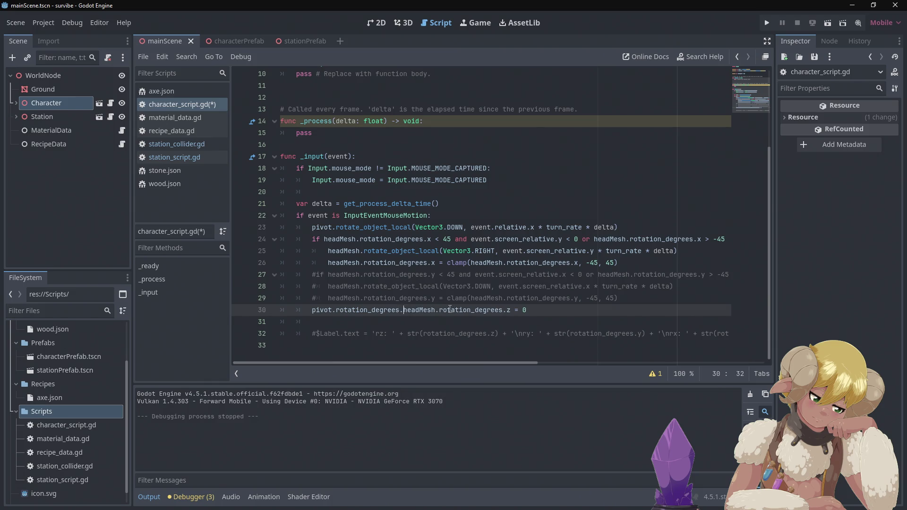
type("z =")
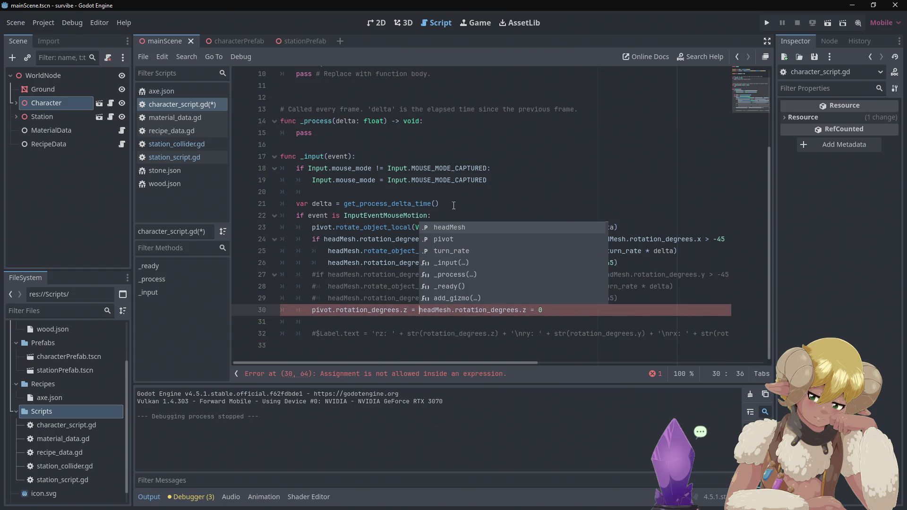
left_click(500, 172)
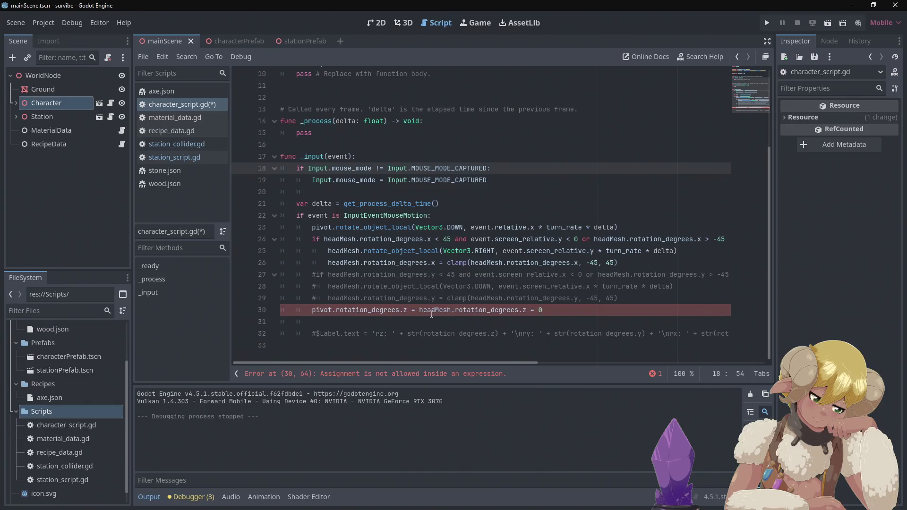
Move the headMesh z reset to its own line, complete pivot.rotation_degrees.z = 0, and save
left_click(422, 298)
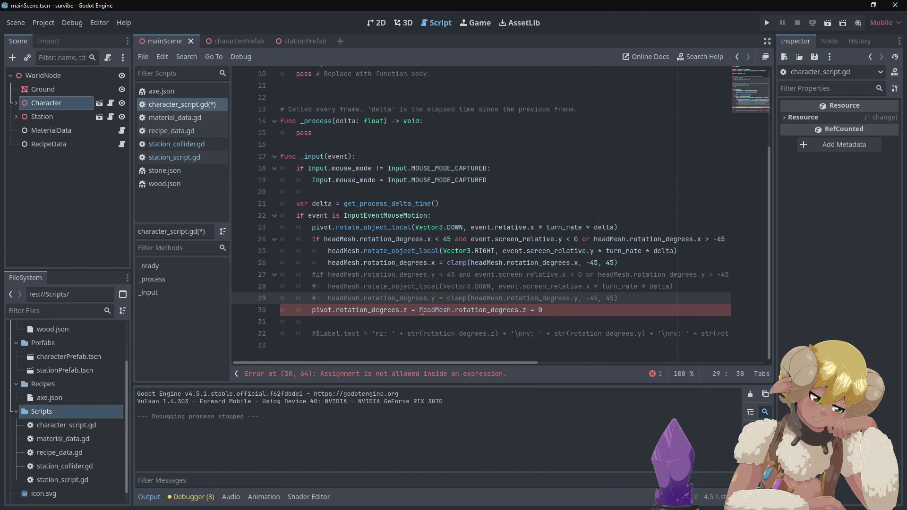
left_click(422, 310)
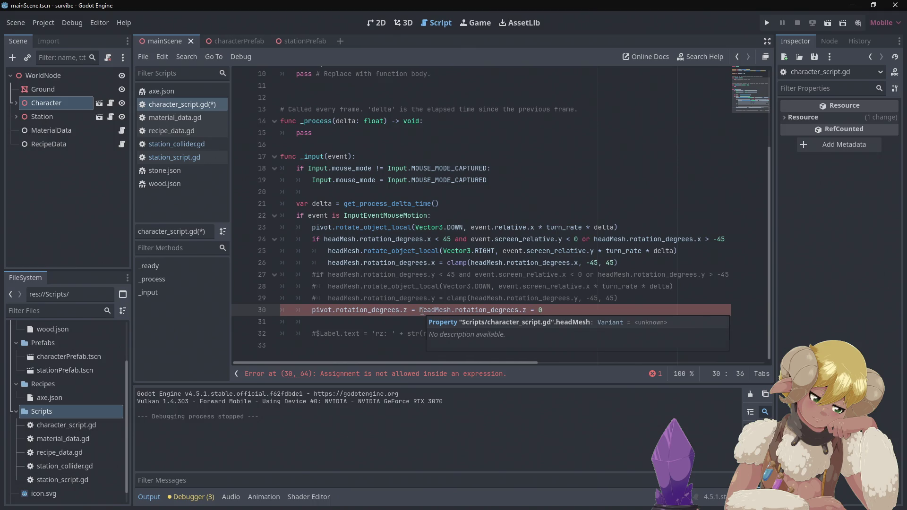
key("Return")
left_click(433, 309)
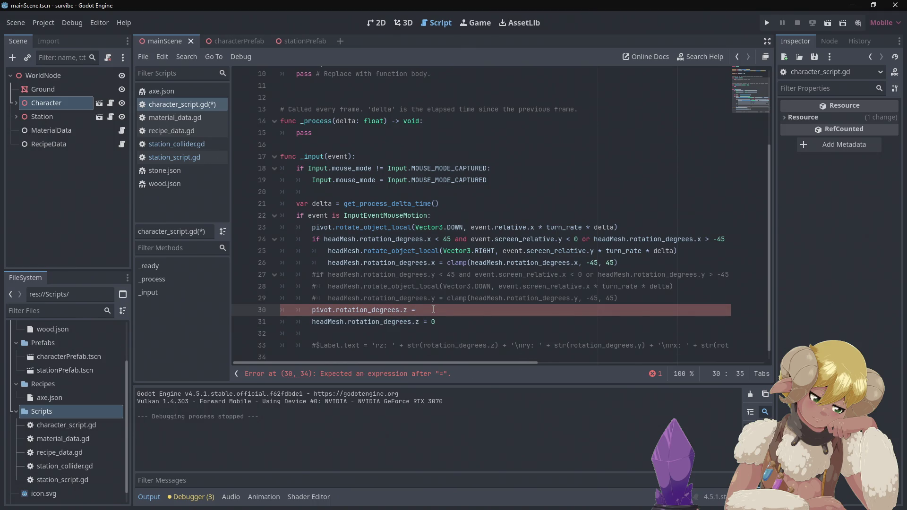
type("0")
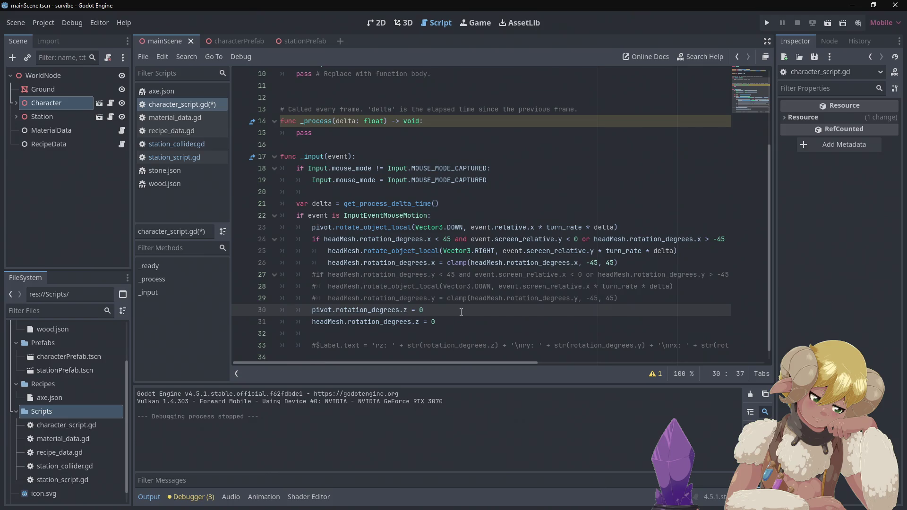
left_click(477, 319)
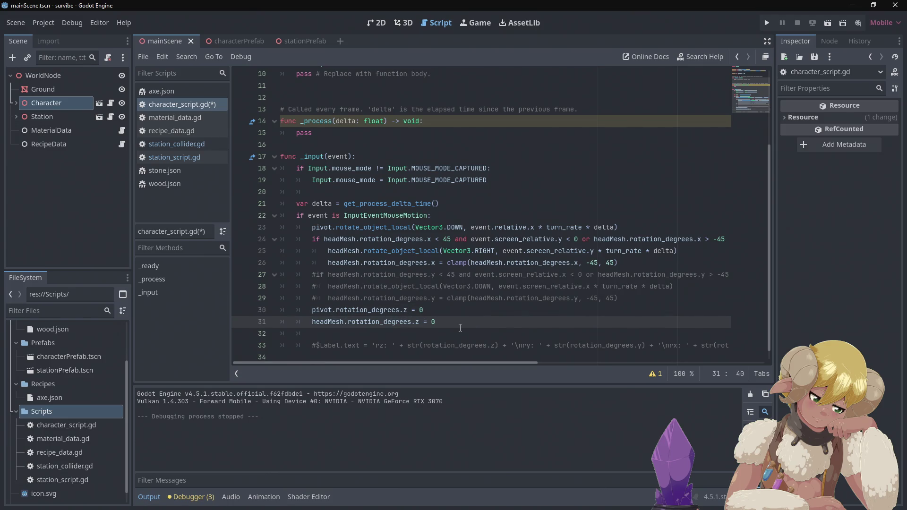
key("ctrl+s")
left_click(769, 21)
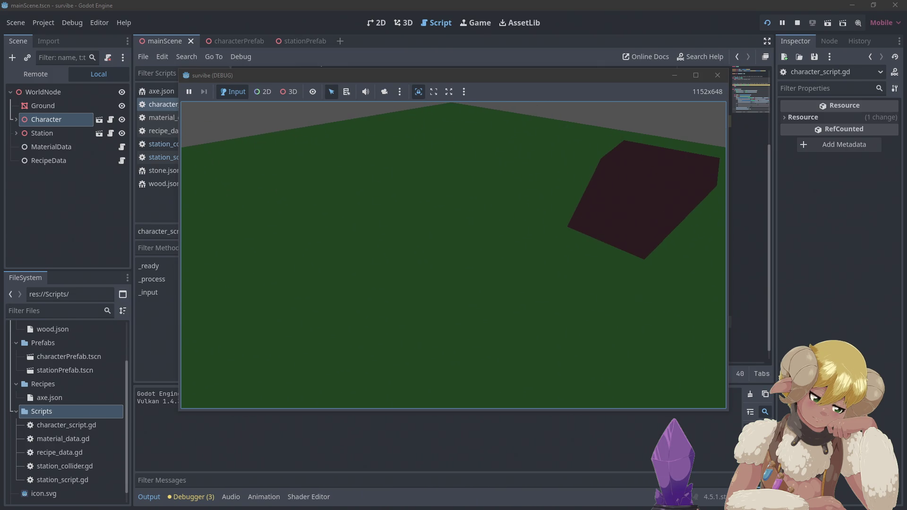
key("Escape")
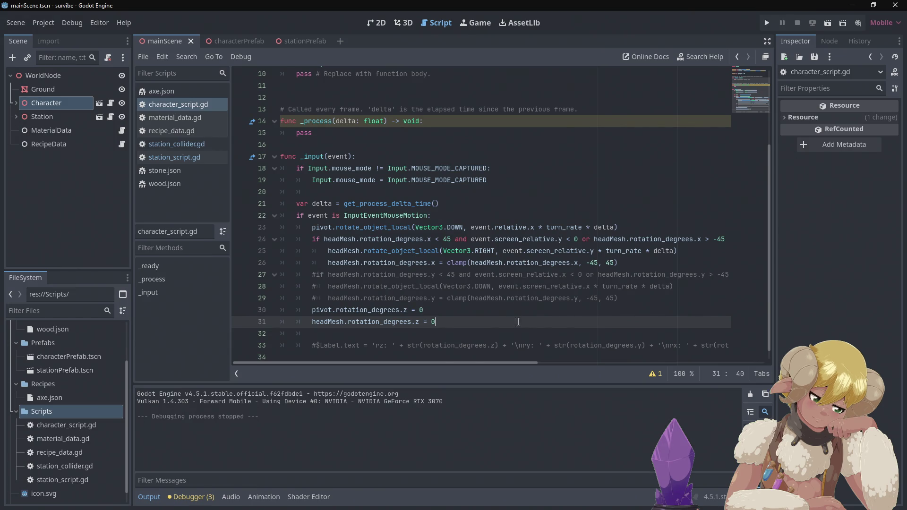
left_click_drag(494, 364, 578, 359)
Change line 24's headMesh pitch checks from < 45 and > -45 to <= 45 and >= -45
scroll(577, 356, "left", 5)
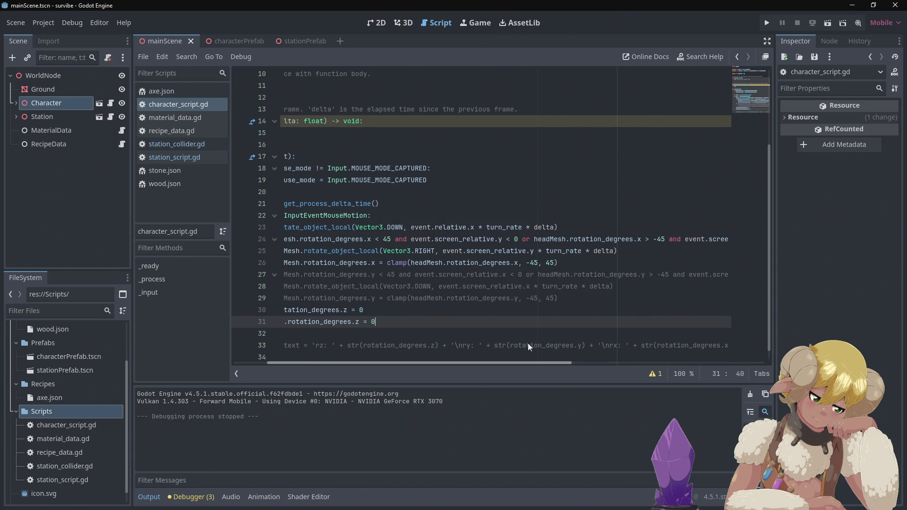
scroll(526, 343, "left", 3)
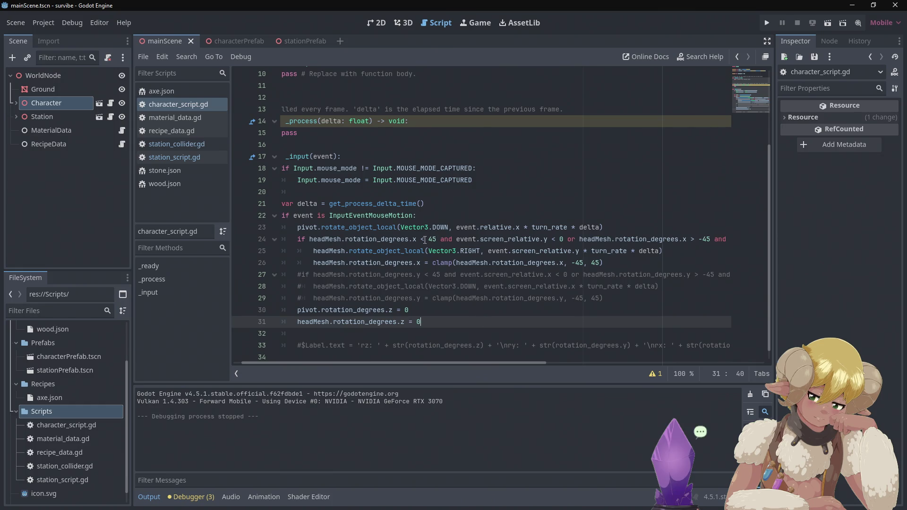
left_click(423, 239)
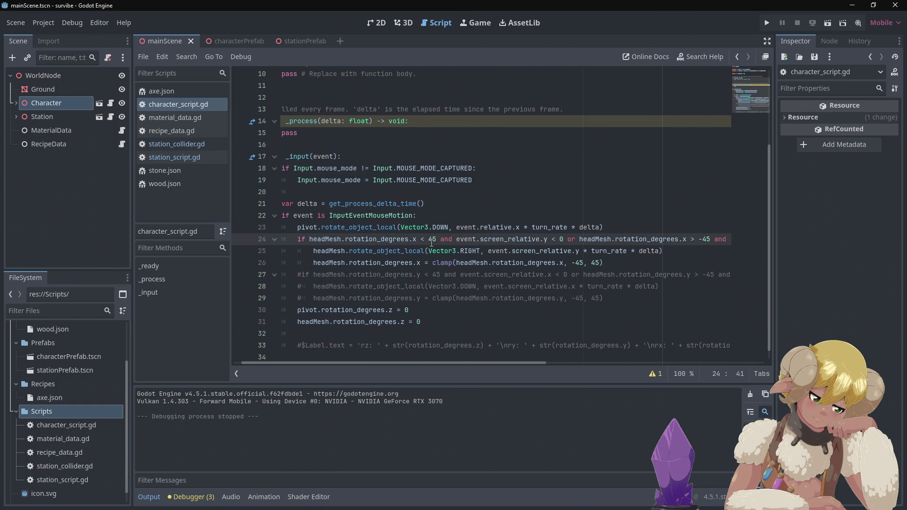
type("?")
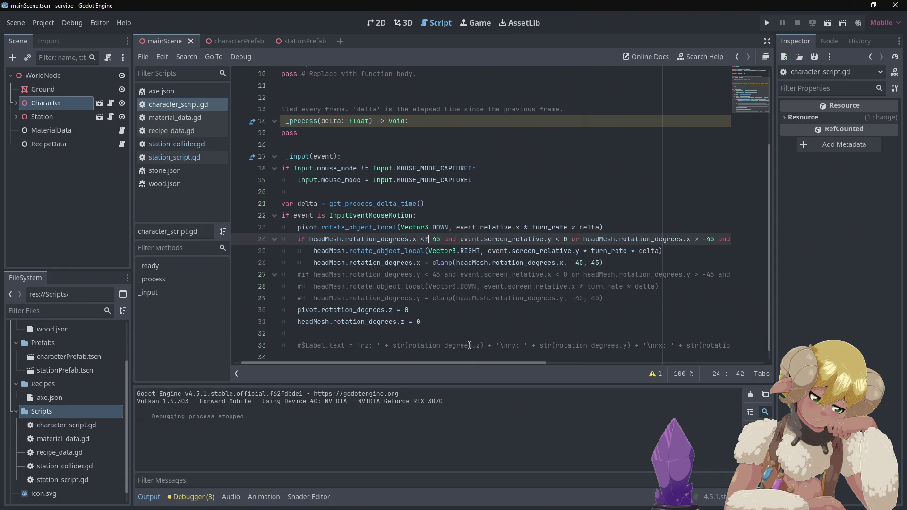
key("BackSpace")
type("=")
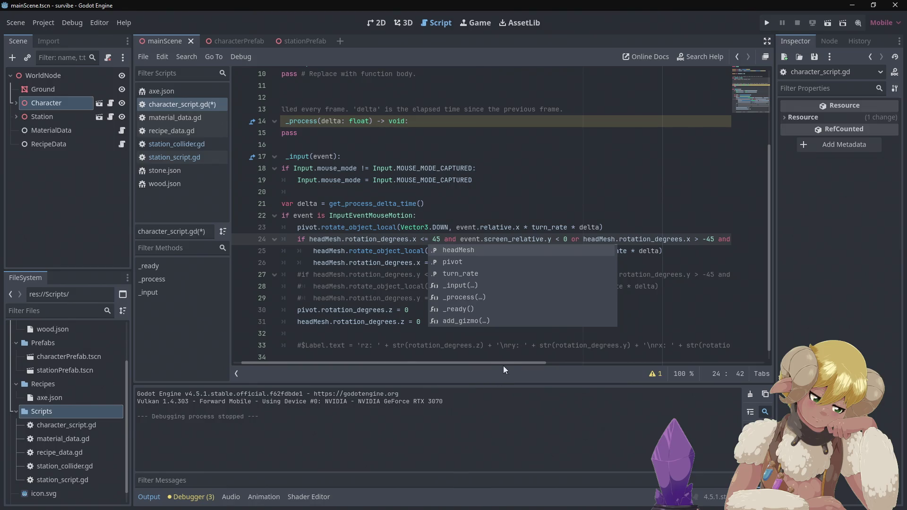
left_click_drag(508, 364, 565, 357)
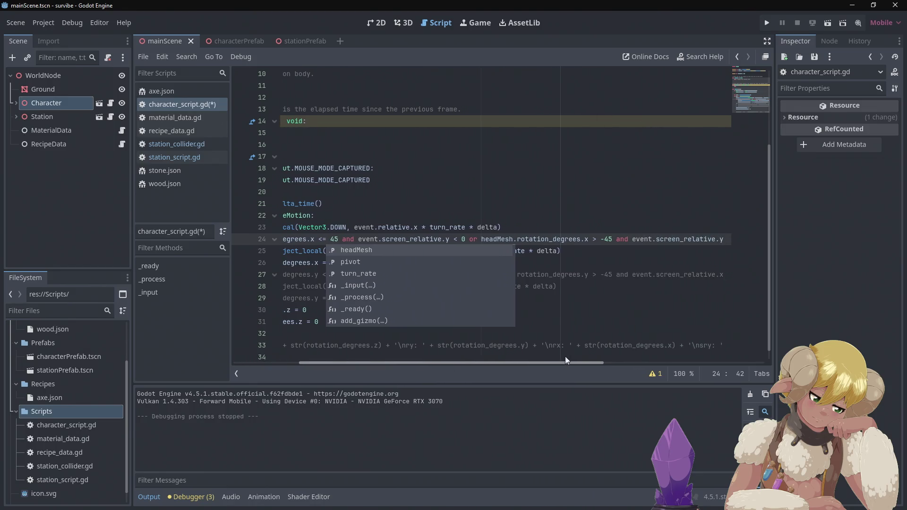
left_click(595, 238)
type("=")
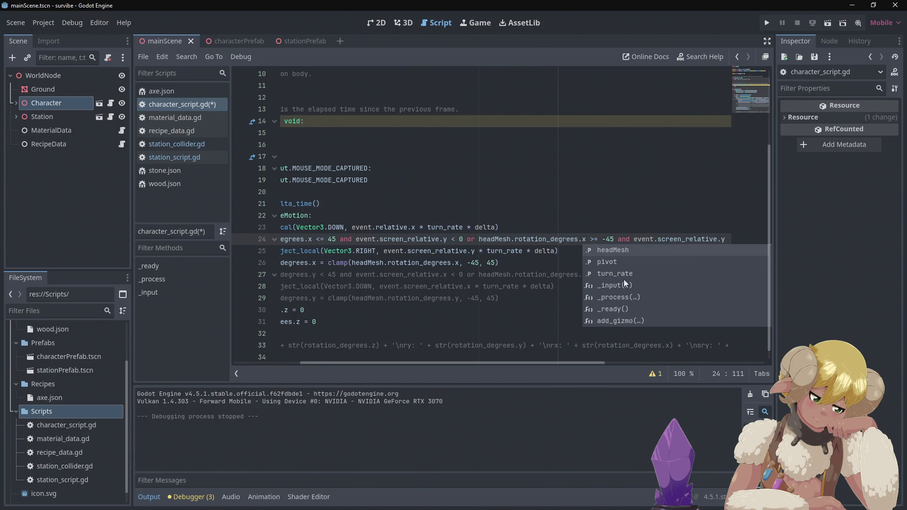
left_click(479, 304)
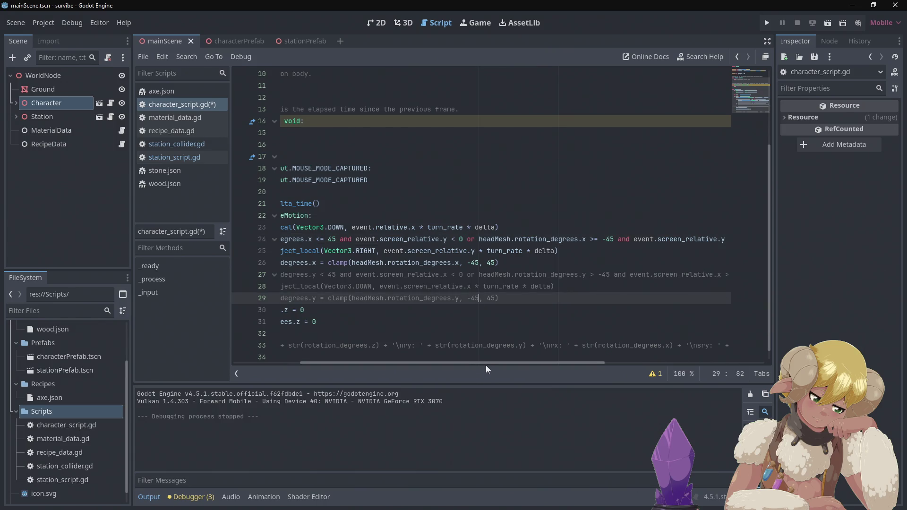
left_click_drag(490, 364, 575, 358)
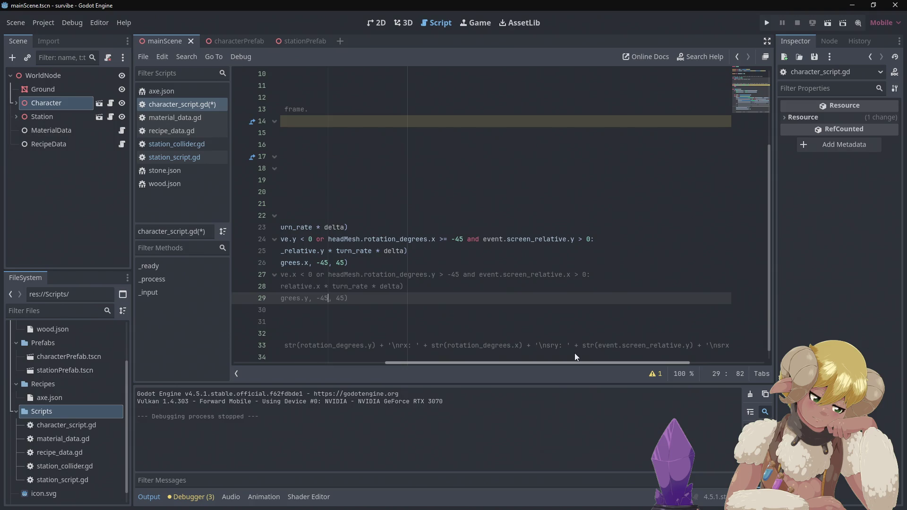
scroll(574, 353, "left", 5)
scroll(449, 348, "left", 2)
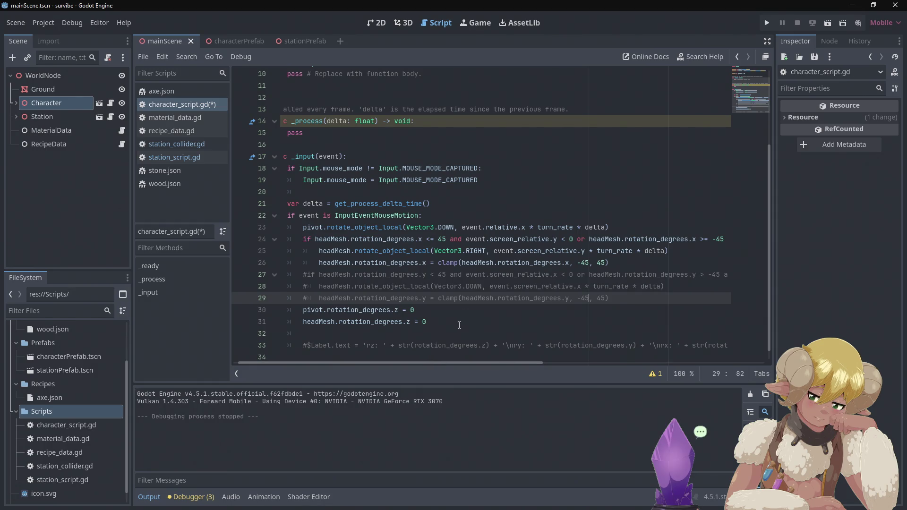
left_click(761, 22)
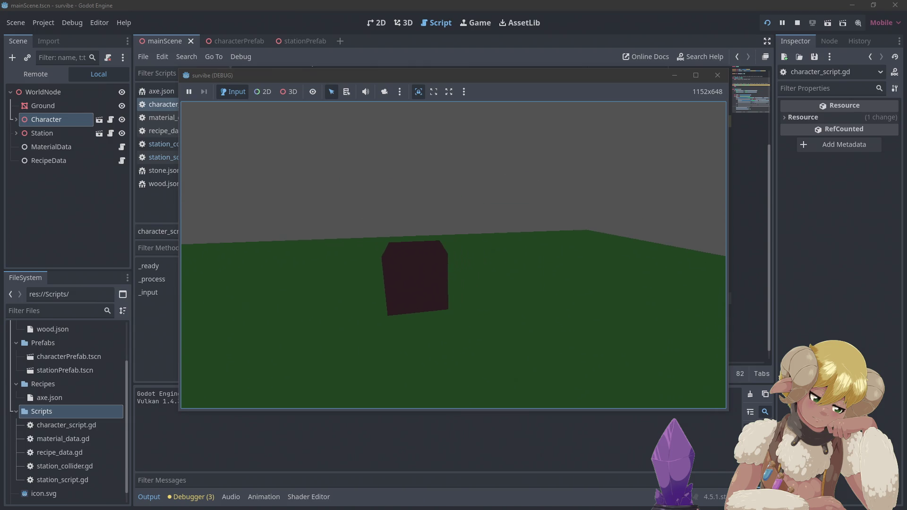
key("F8")
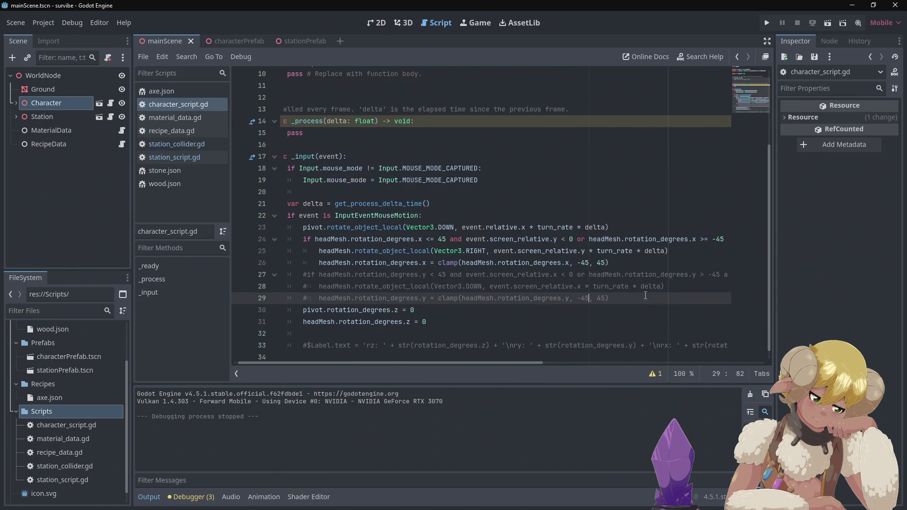
Delete the three commented-out y-rotation lines 27–29
mouse_move(641, 299)
left_mouse_down()
mouse_move(375, 276)
mouse_move(280, 280)
left_mouse_up()
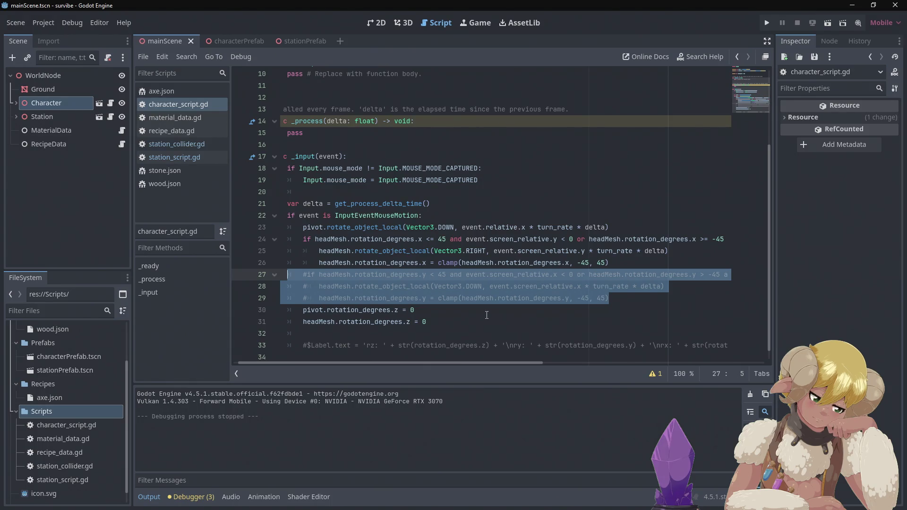
key("BackSpace")
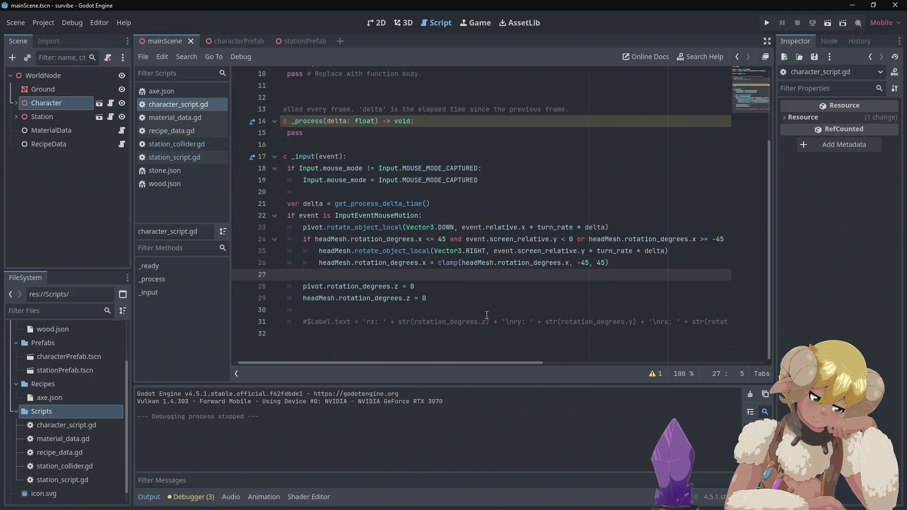
key("BackSpace")
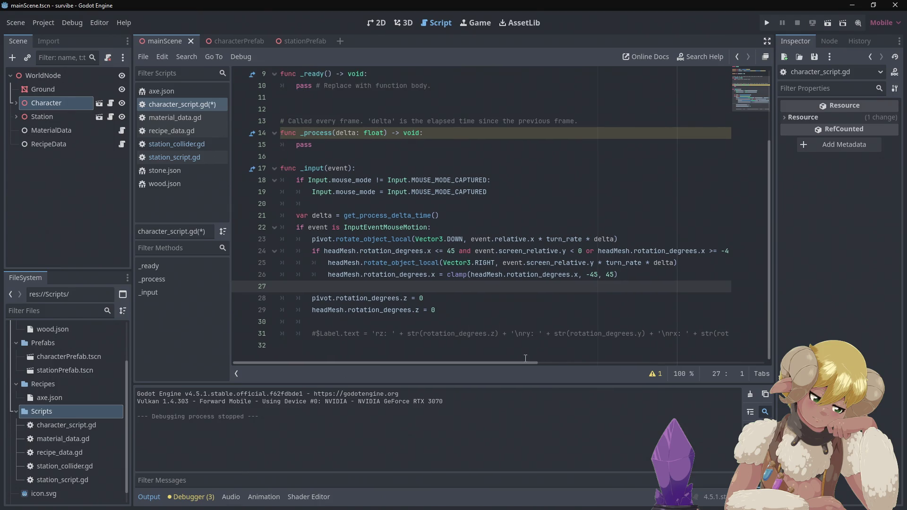
mouse_move(522, 363)
left_mouse_down()
mouse_move(733, 345)
mouse_move(749, 358)
mouse_move(735, 337)
left_mouse_up()
Remove the commented $Label debug line and the empty line 27, then save the script
left_click(732, 333)
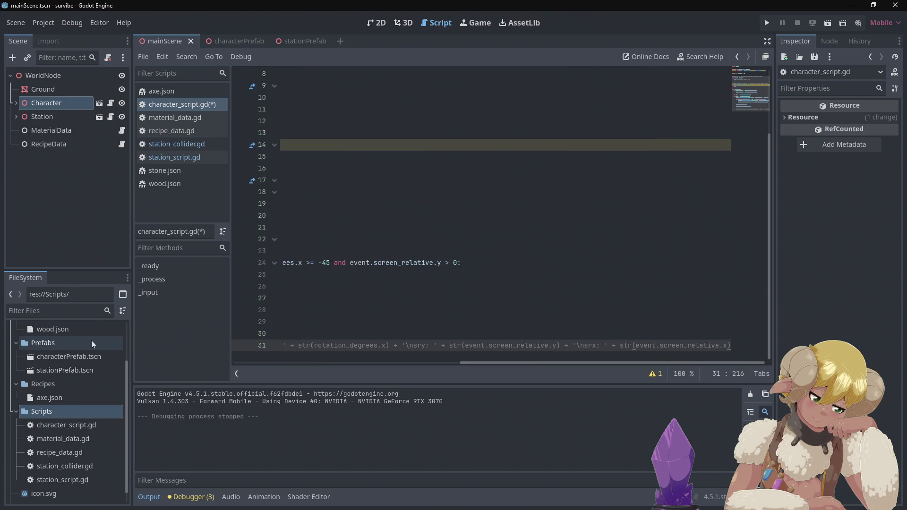
left_click(726, 342)
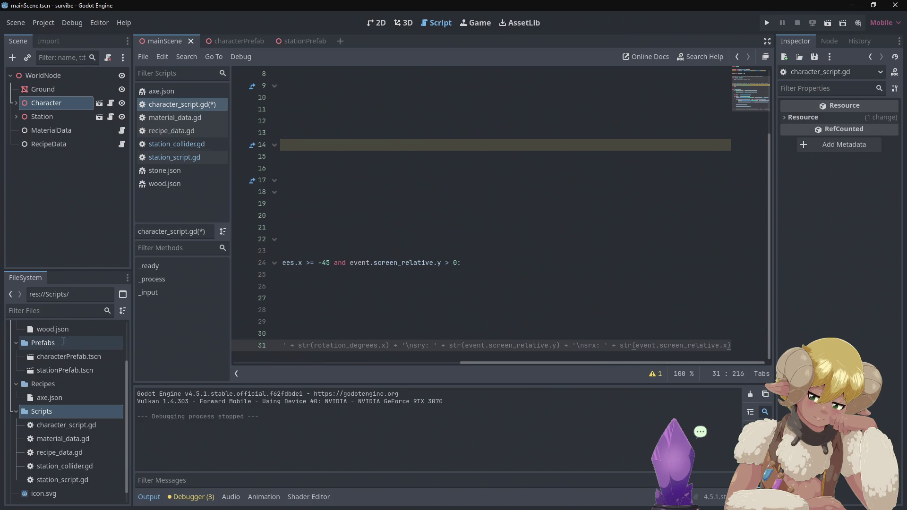
key("shift+Up")
key("shift+Home")
key("BackSpace")
key("BackSpace")
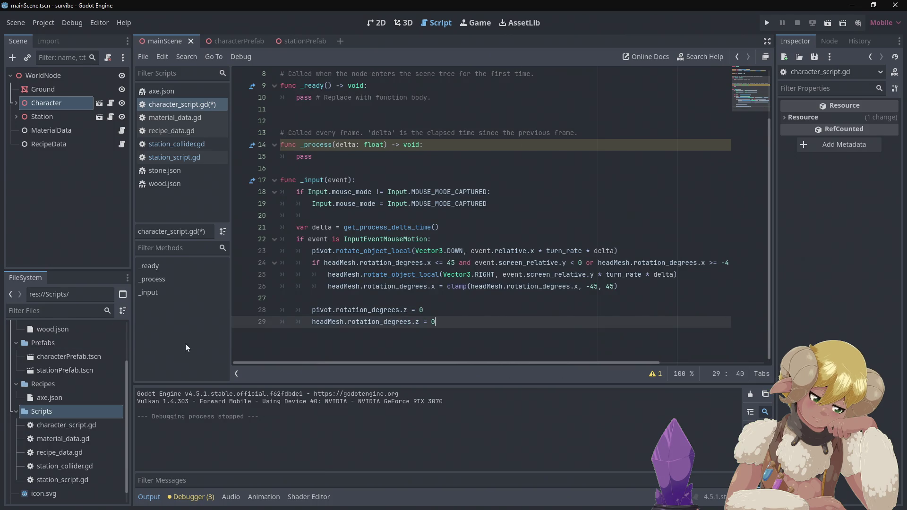
left_click(302, 294)
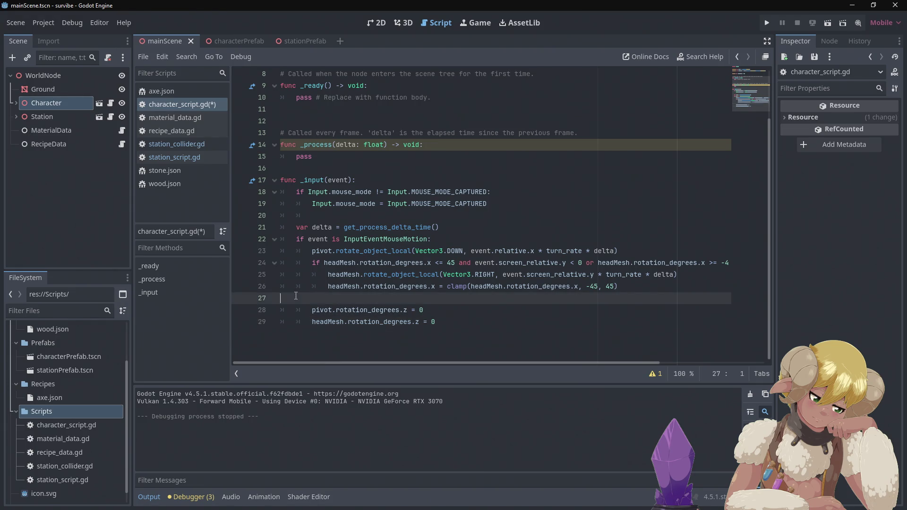
key("BackSpace")
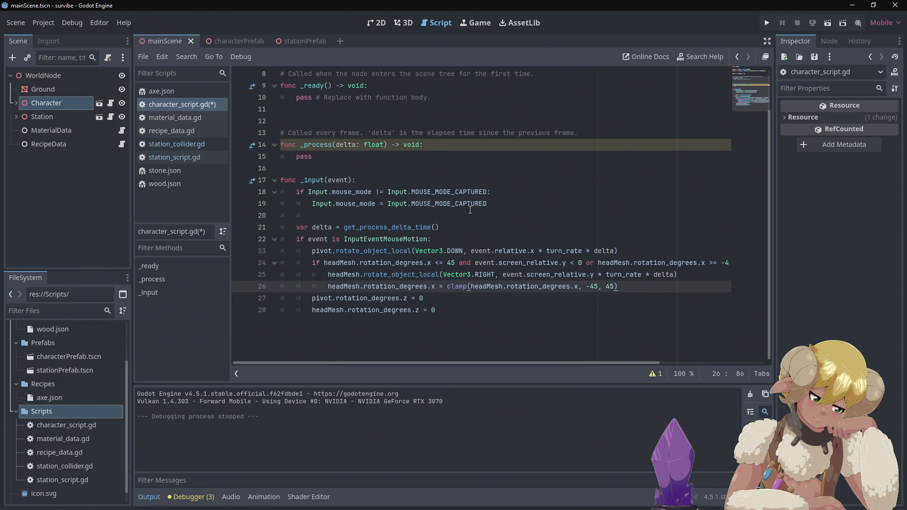
mouse_move(470, 210)
left_click(565, 176)
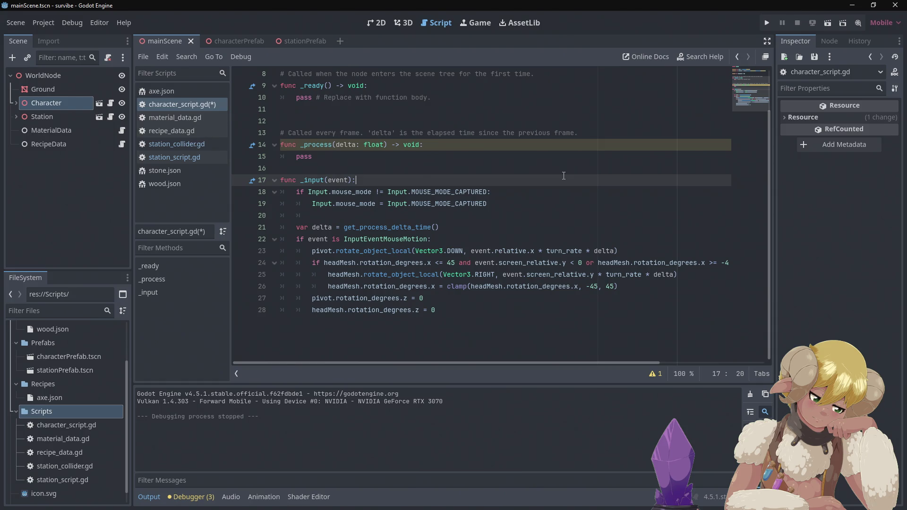
key("ctrl+s")
mouse_move(308, 182)
Below the z resets, at the outer if level, enter if event is InputEventKey via autocomplete
left_click(461, 311)
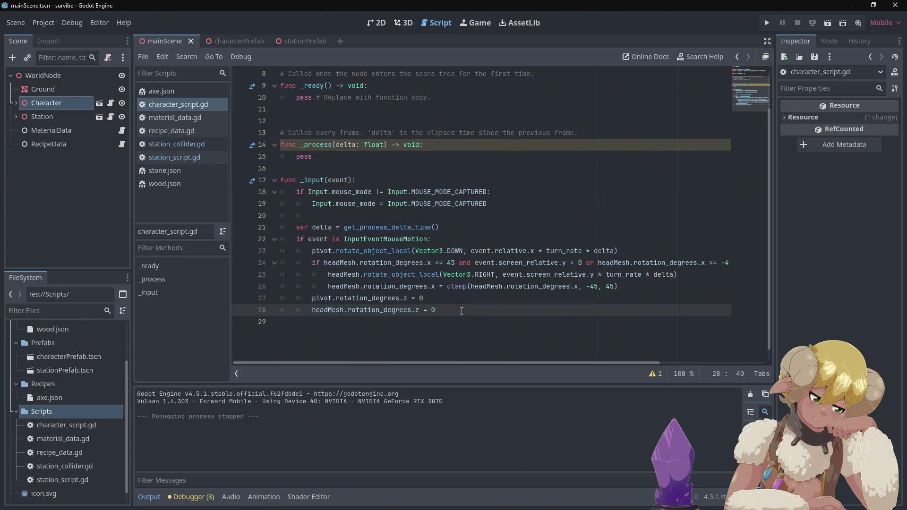
key("Return")
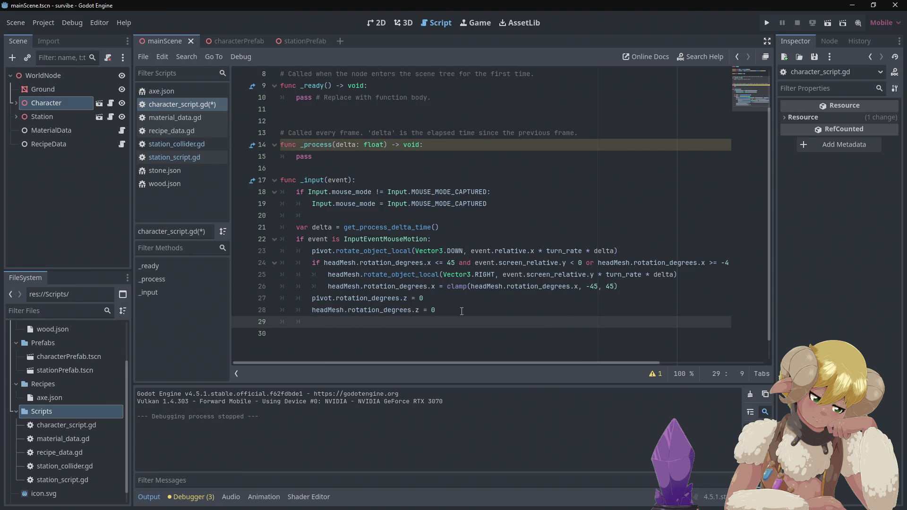
key("BackSpace")
key("Return")
type("if")
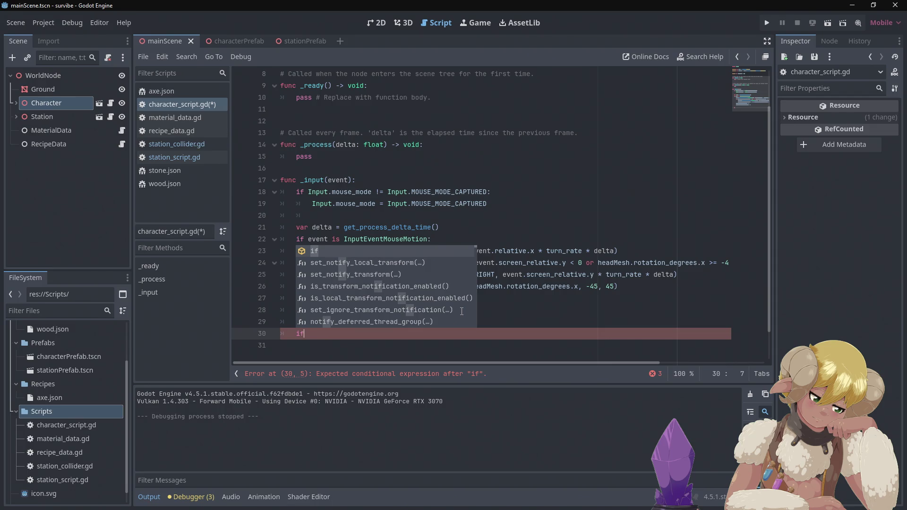
type(" event is")
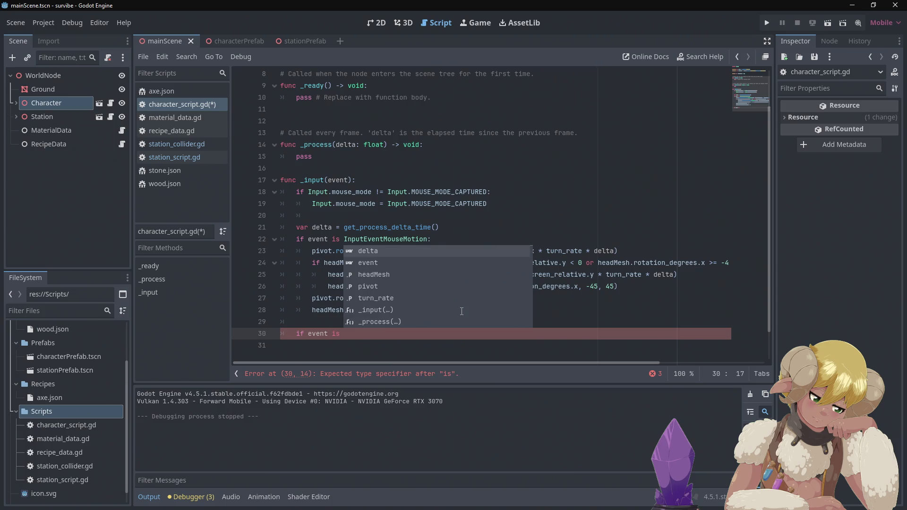
type(" Input")
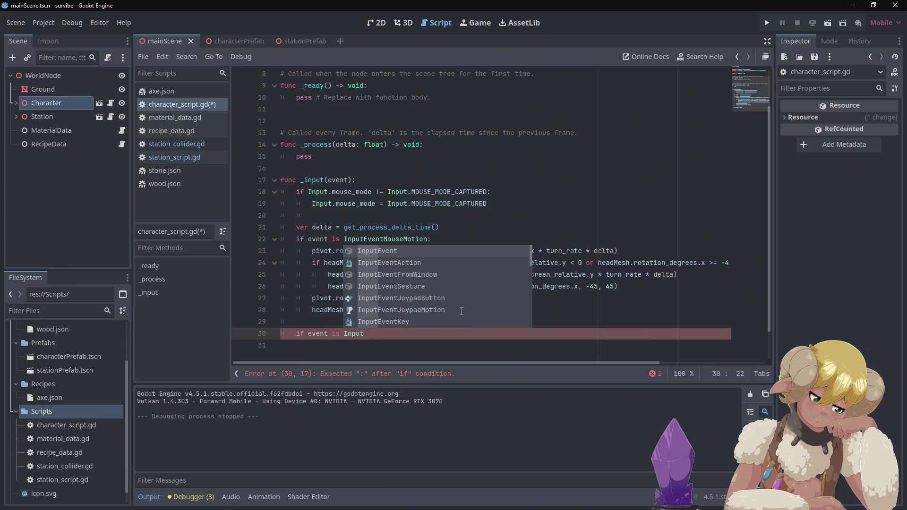
key("Down")
key("Down")
key("Down")
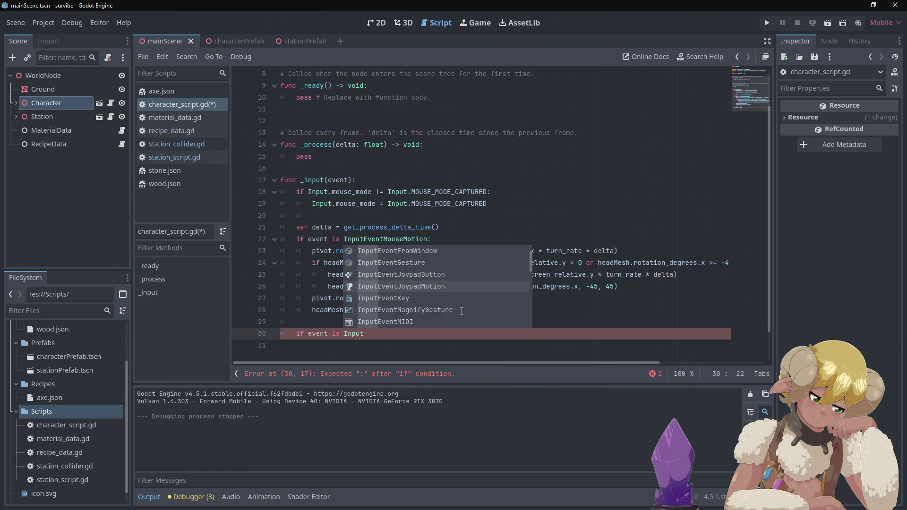
key("Down")
key("Down")
key("Down")
key("Down")
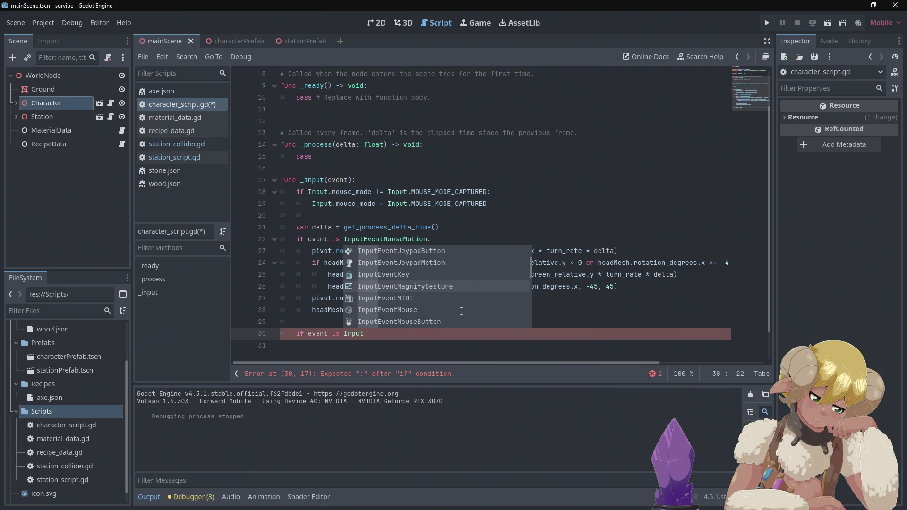
key("Down")
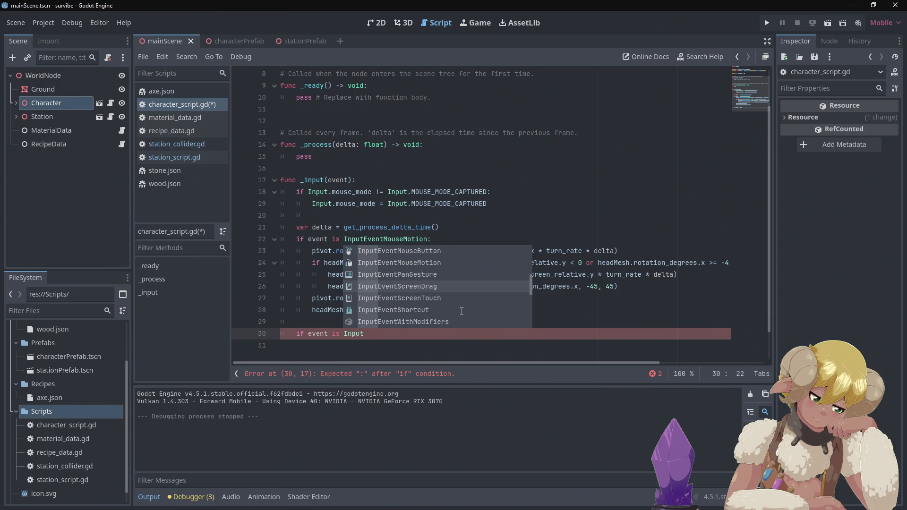
key("Down")
key("Down")
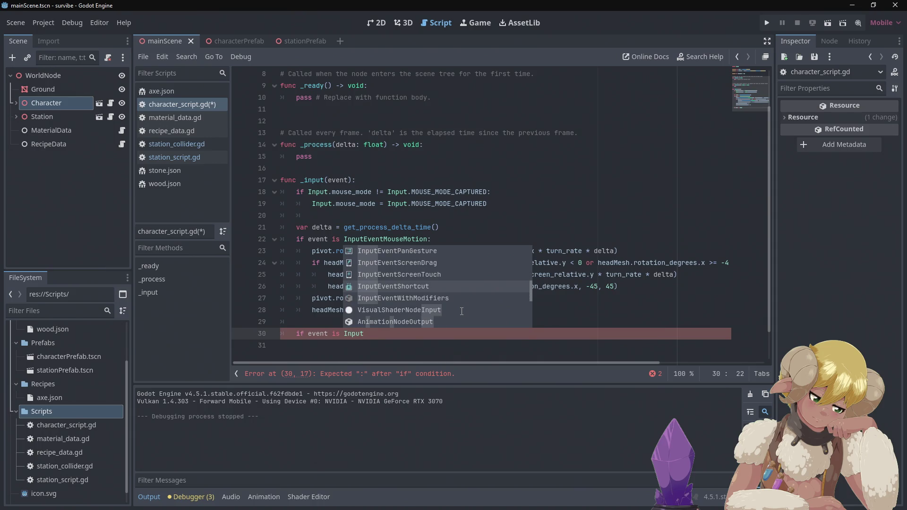
key("Up")
key("Up")
key("Up")
key("Up")
key("Up")
key("Up")
key("Return")
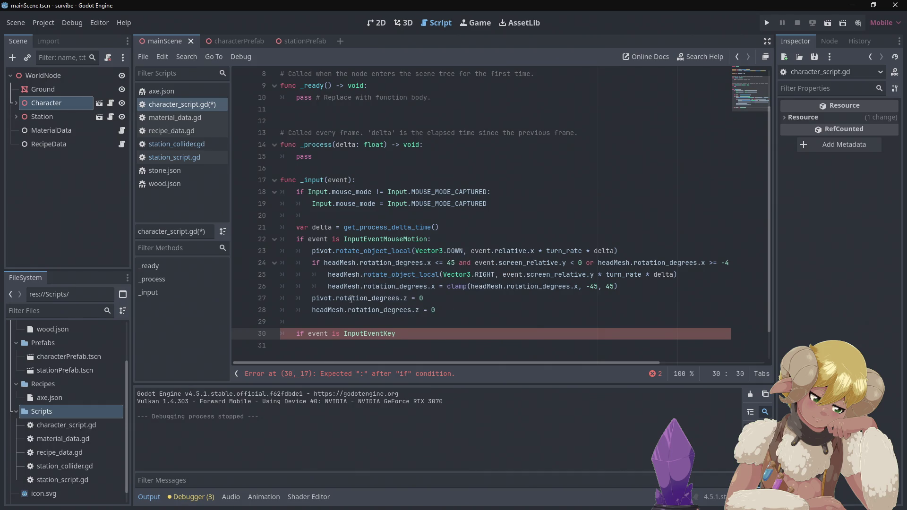
Indent blank line 29 and end the InputEventKey line with a colon, opening an indented line
left_click(315, 321)
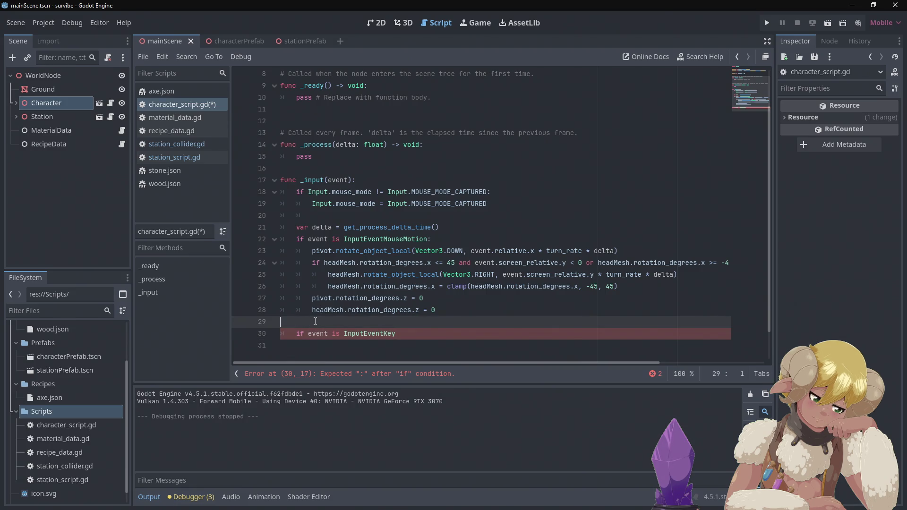
key("Tab")
key("Tab")
left_click(450, 338)
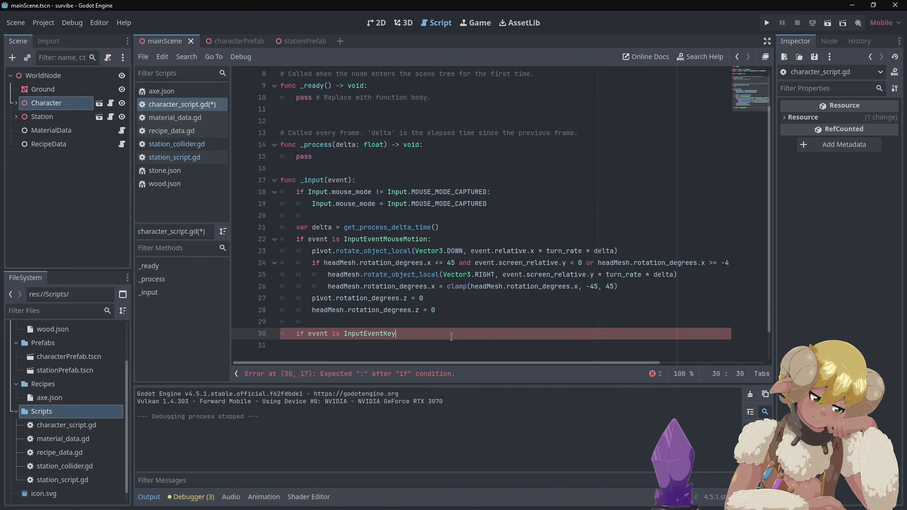
type(":")
key("Return")
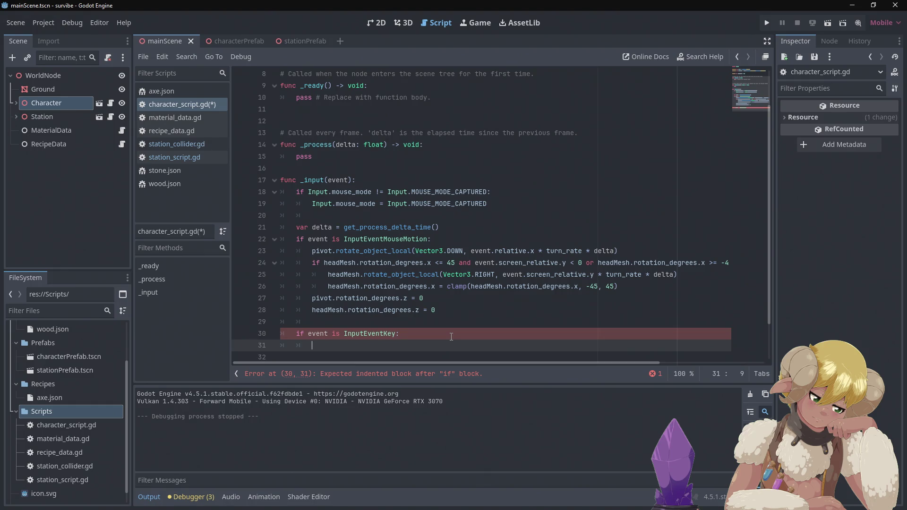
Type if event. on line 31 and browse the InputEventKey properties in the autocomplete list
type("if")
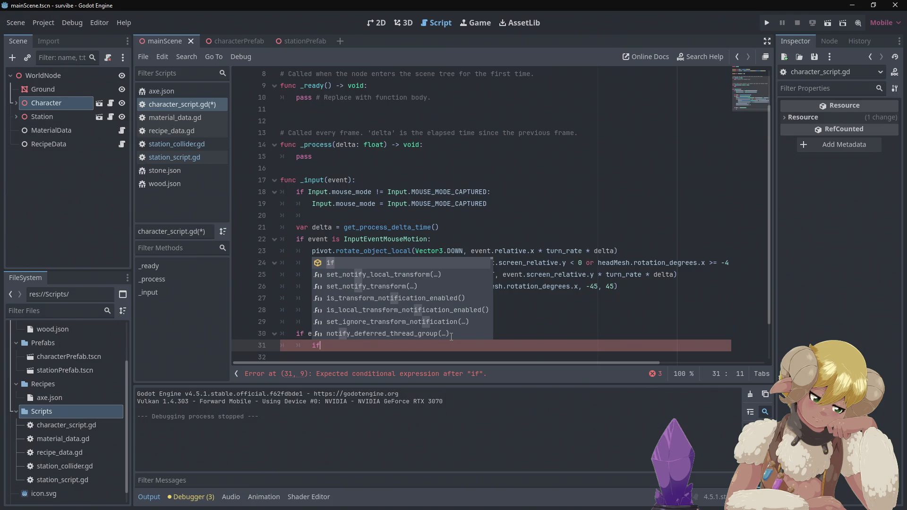
type("event")
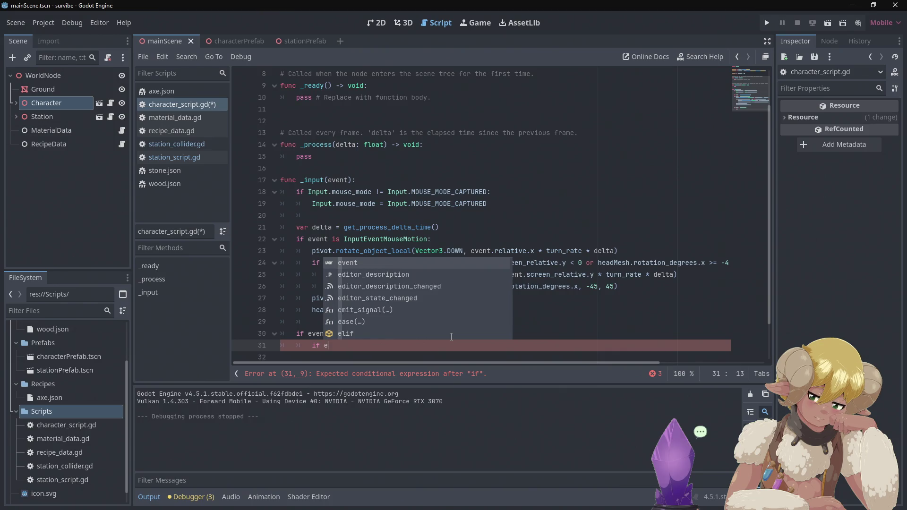
type(".")
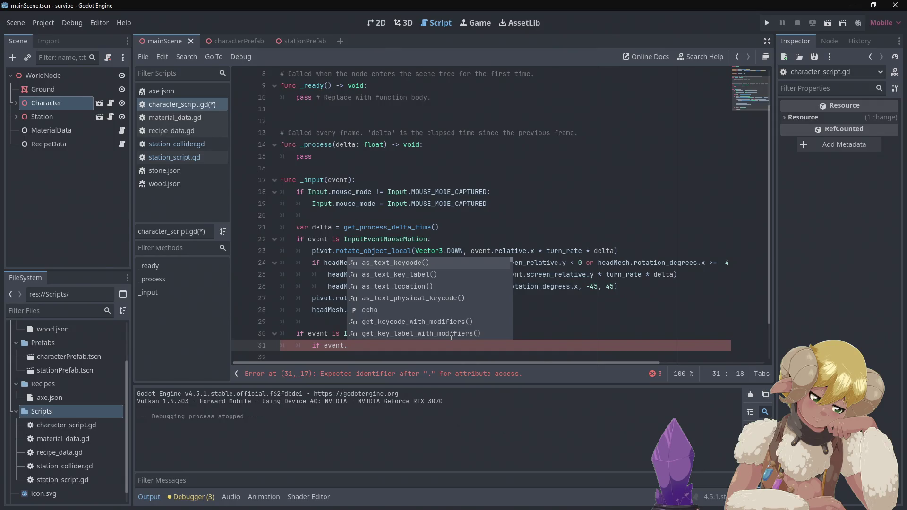
key("Down")
key("Down")
key("Down")
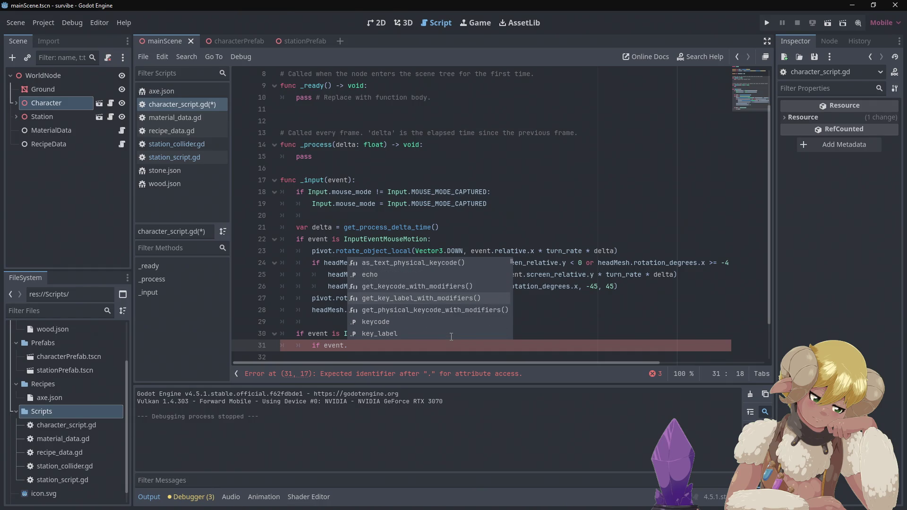
key("Down")
key("Down")
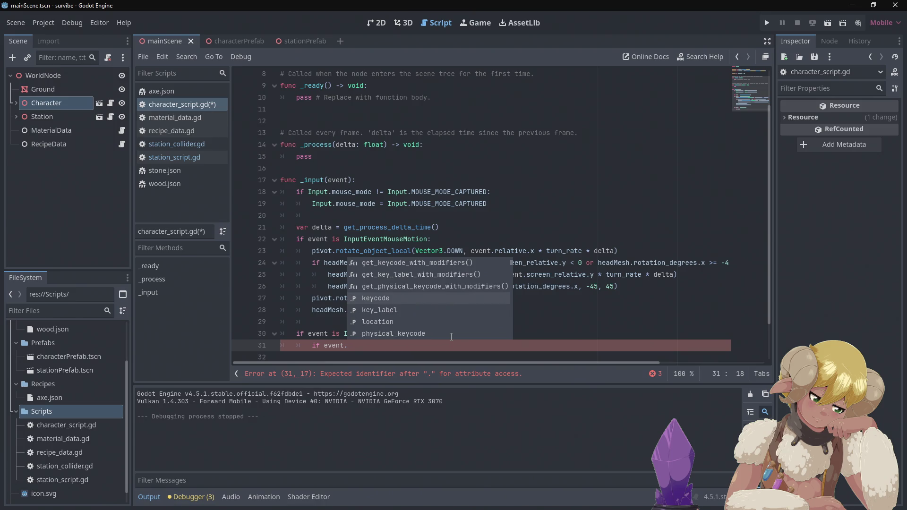
key("Down")
key("Down")
key("Down")
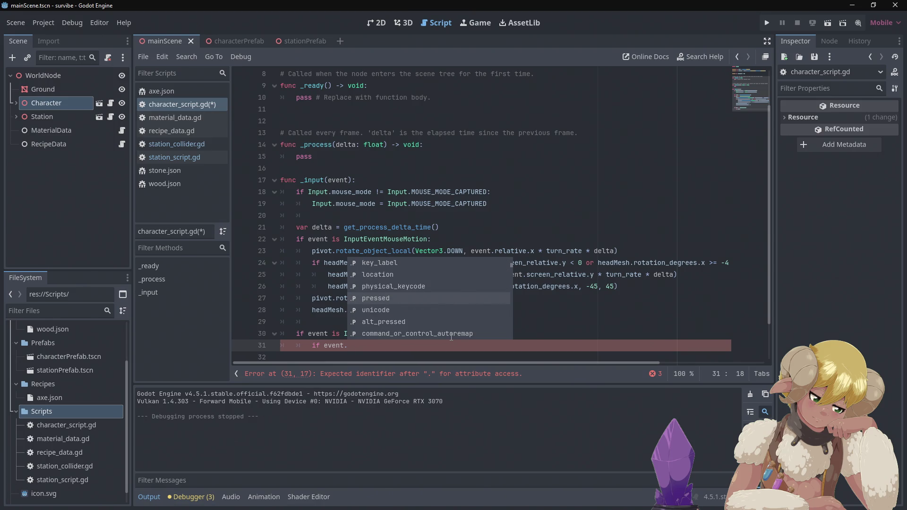
key("Down")
key("Down")
key("Down")
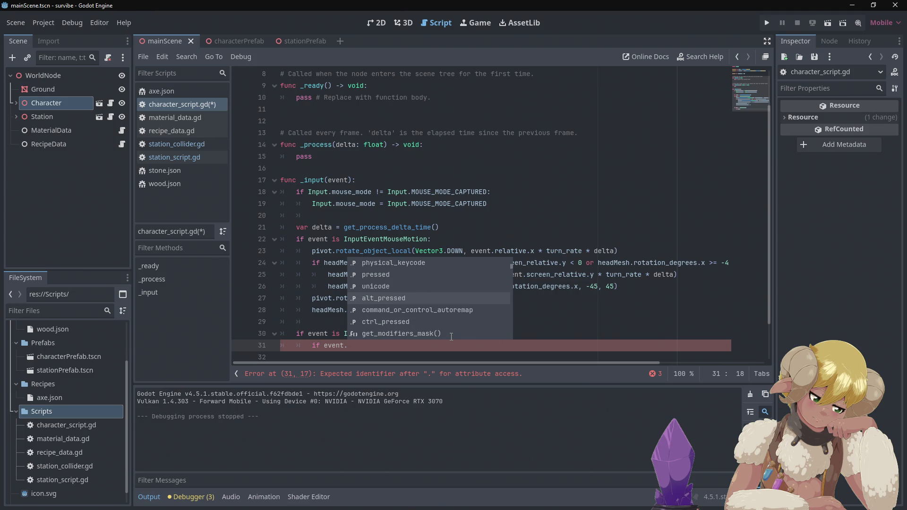
key("Down")
key("Down")
key("Down")
key("Down")
key("Down")
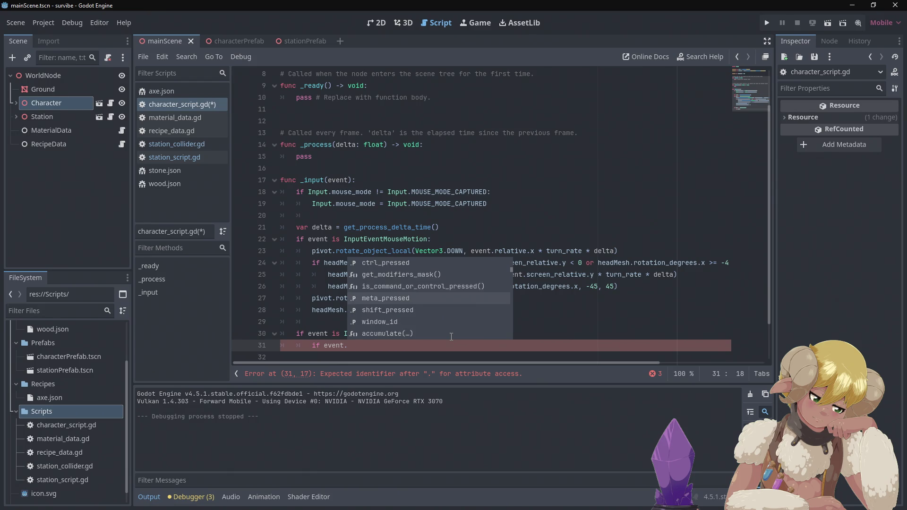
key("Down")
key("Down")
key("Down")
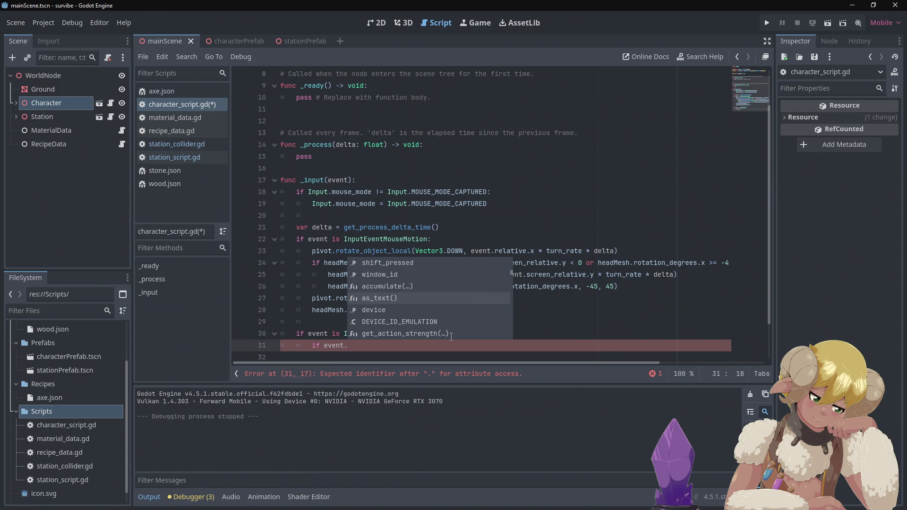
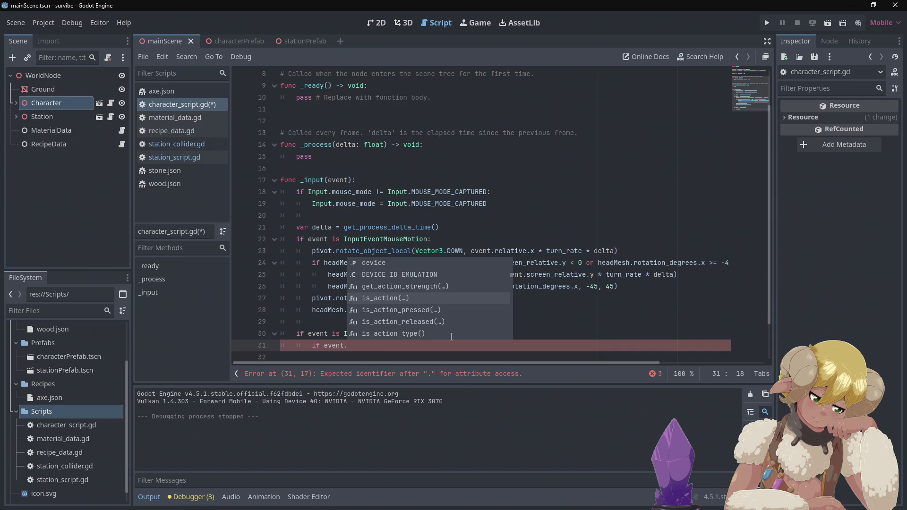
Complete line 31's check as is_action_pressed("move_left") and start a new line for its body
scroll(451, 337, "down", 1)
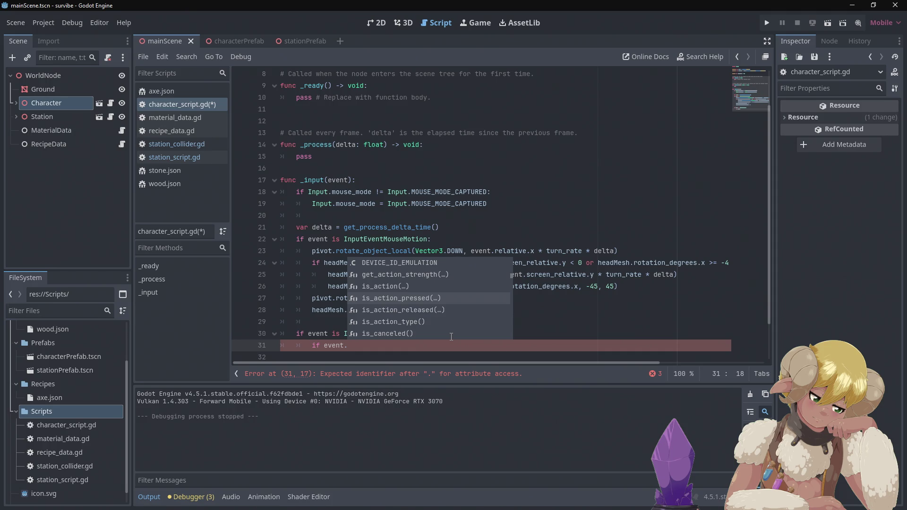
key("Return")
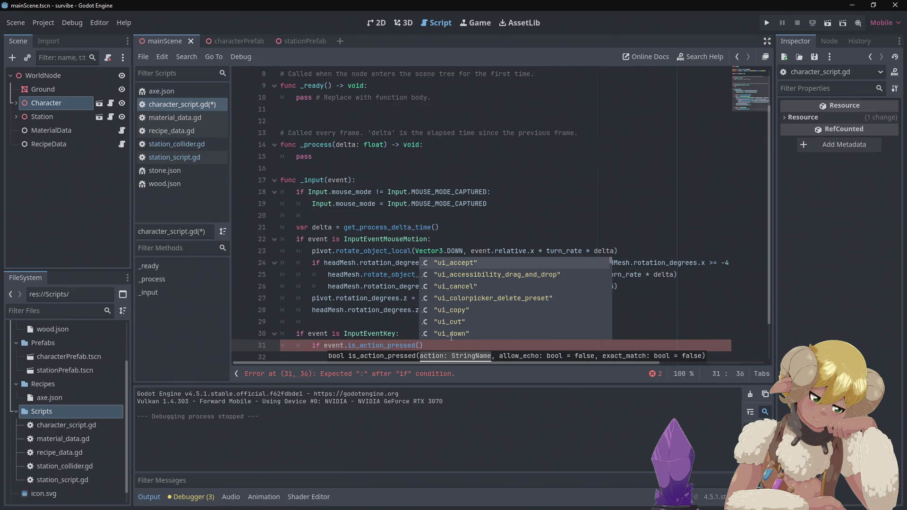
type("\"")
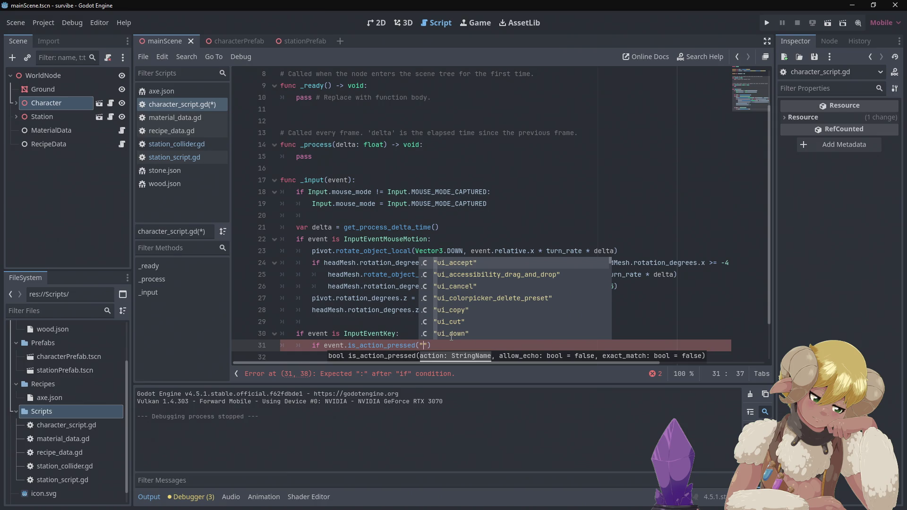
type("move")
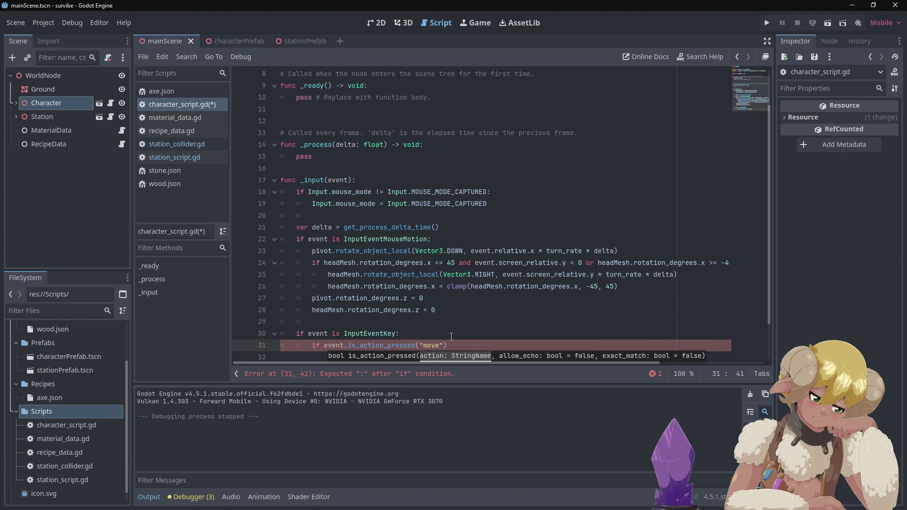
type("_left")
scroll(435, 278, "up", 1)
scroll(437, 275, "down", 2)
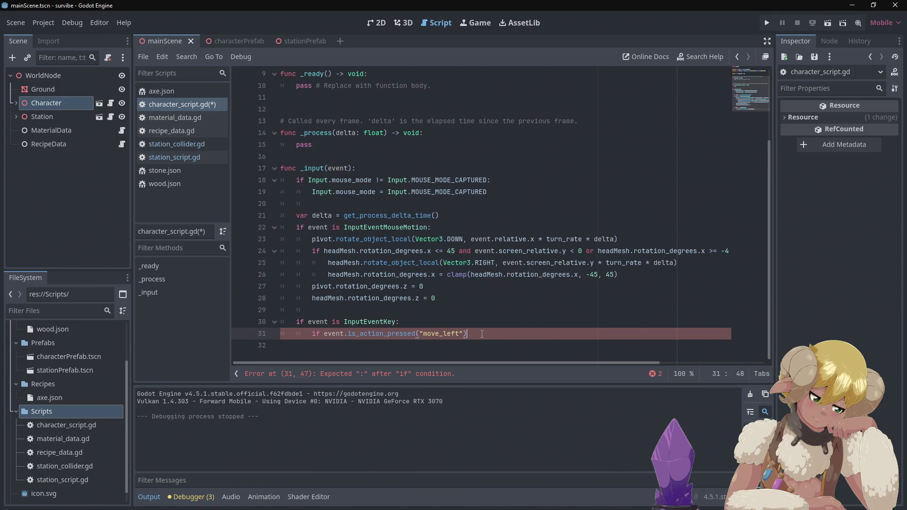
key("Return")
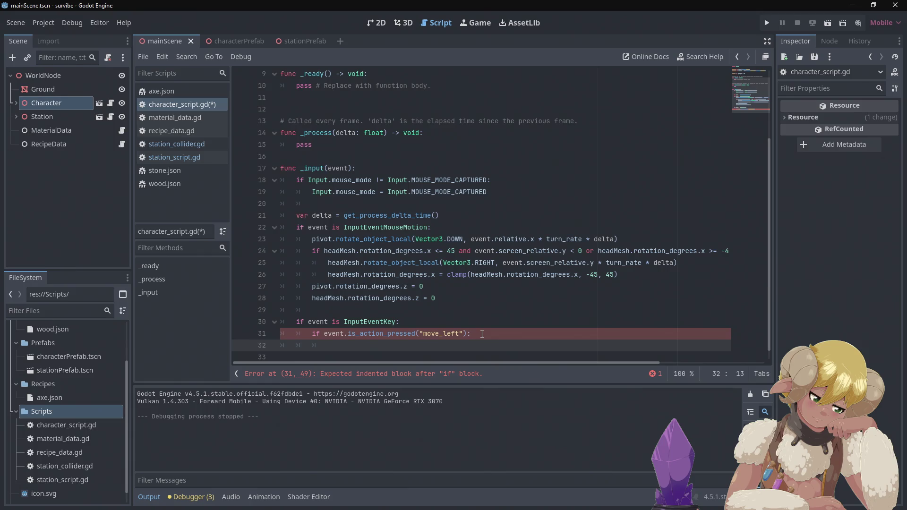
Start line 32 with 'pivot.' and try a translate member from autocomplete, then erase it
type("pivot")
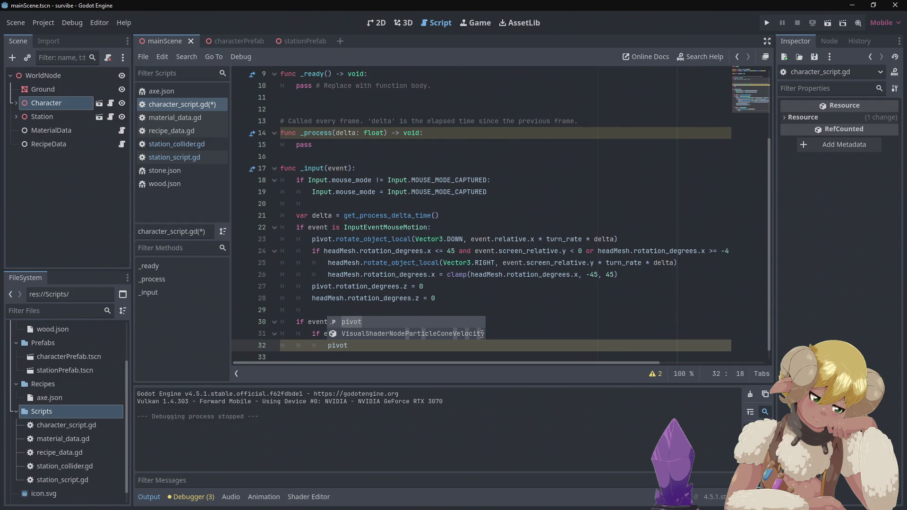
type(".tr")
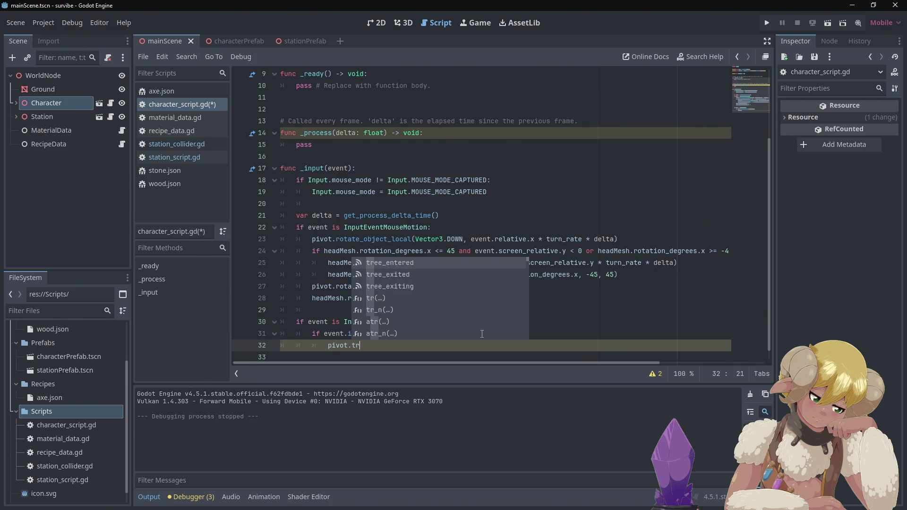
type("a")
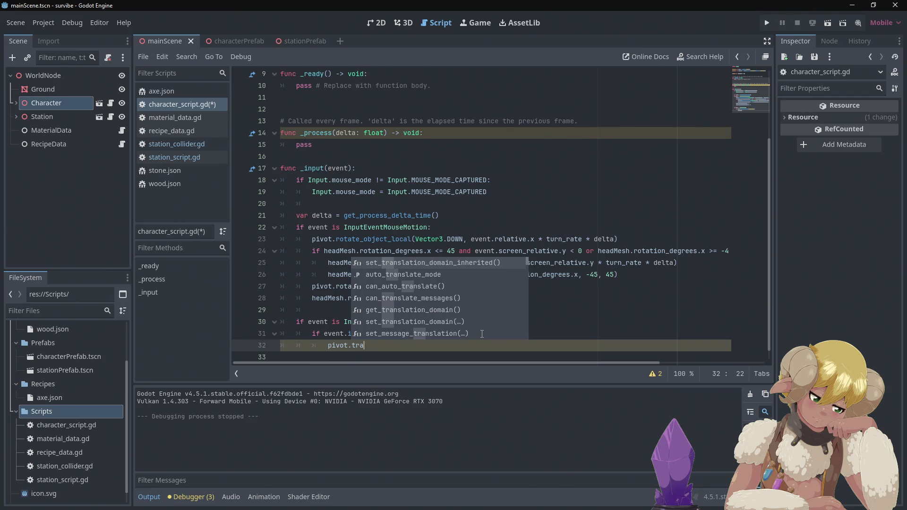
type("nsla")
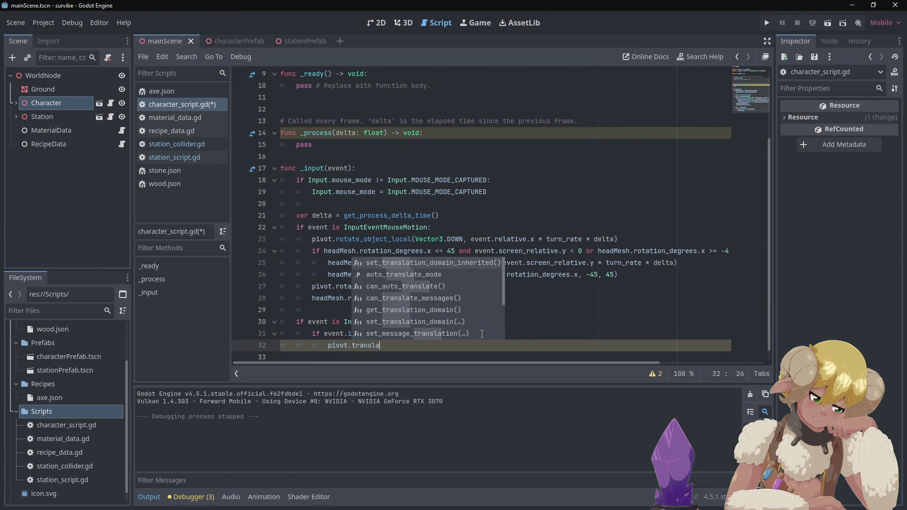
type("t")
key("Down")
key("Down")
key("Down")
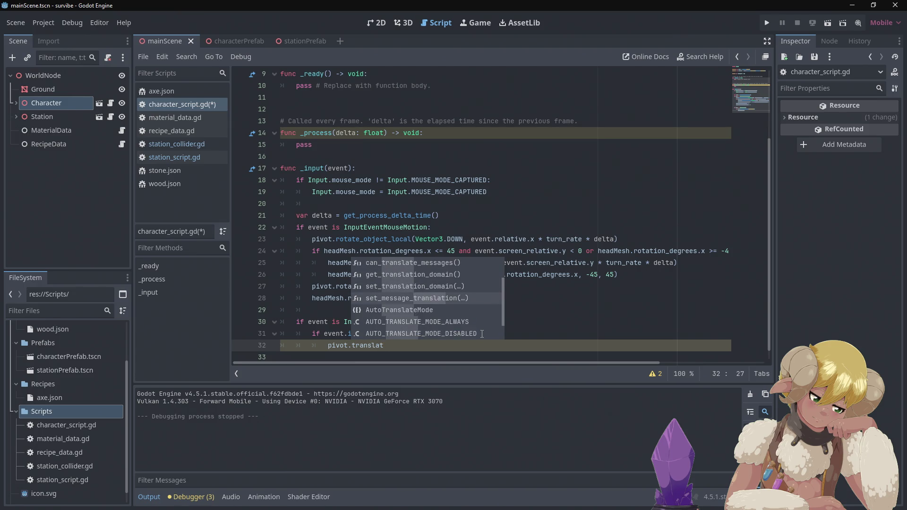
key("Down")
key("Down")
key("Down")
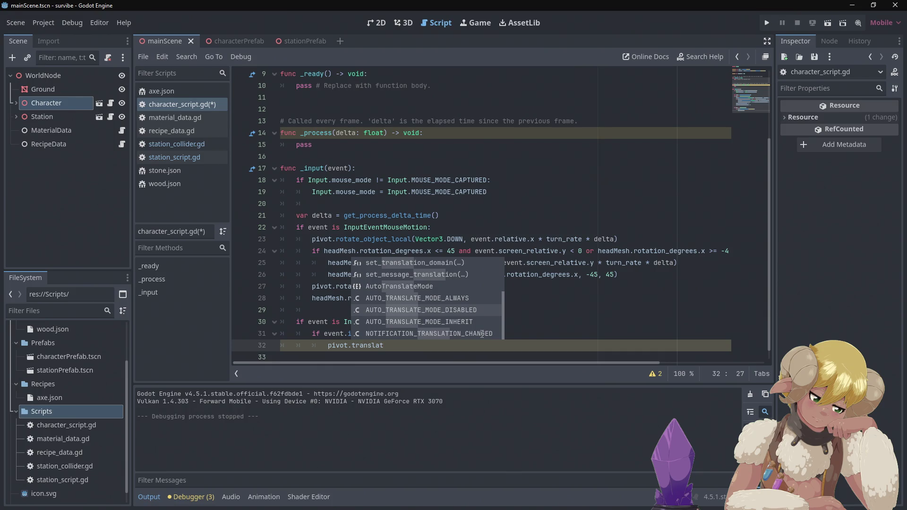
key("BackSpace")
key("BackSpace")
key("BackSpace")
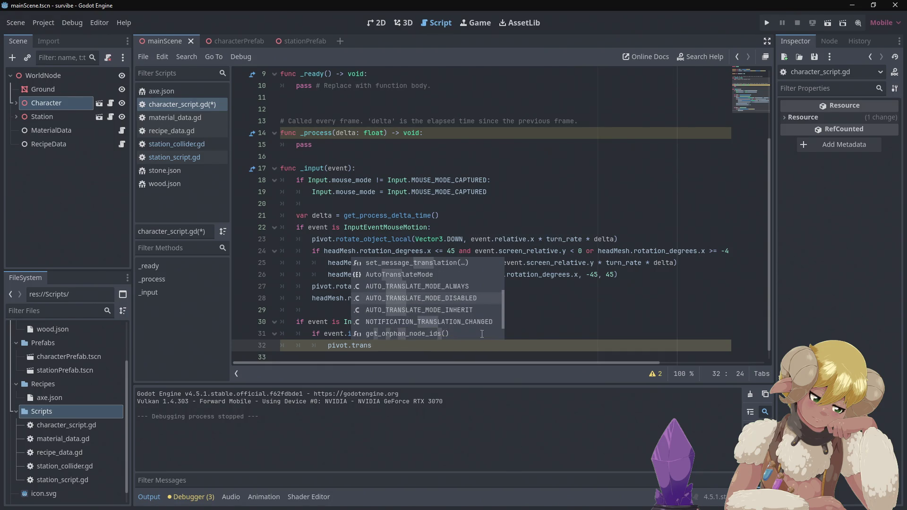
key("BackSpace")
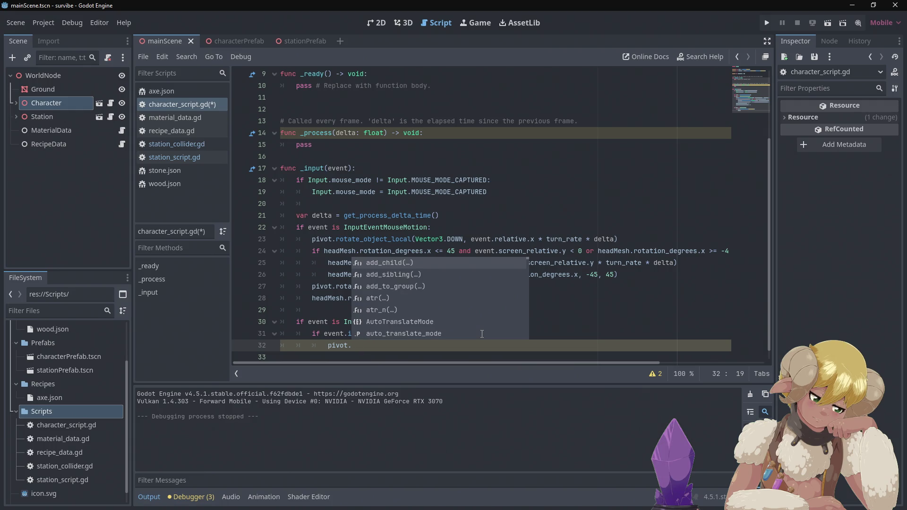
Try 'move' and 'position' members after 'pivot.', erase both, and dismiss the suggestions
type("mov")
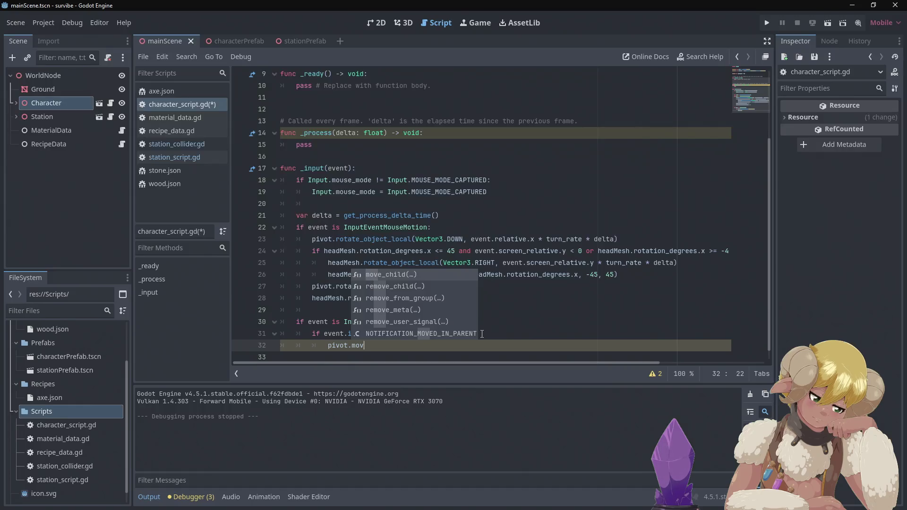
key("BackSpace")
key("BackSpace")
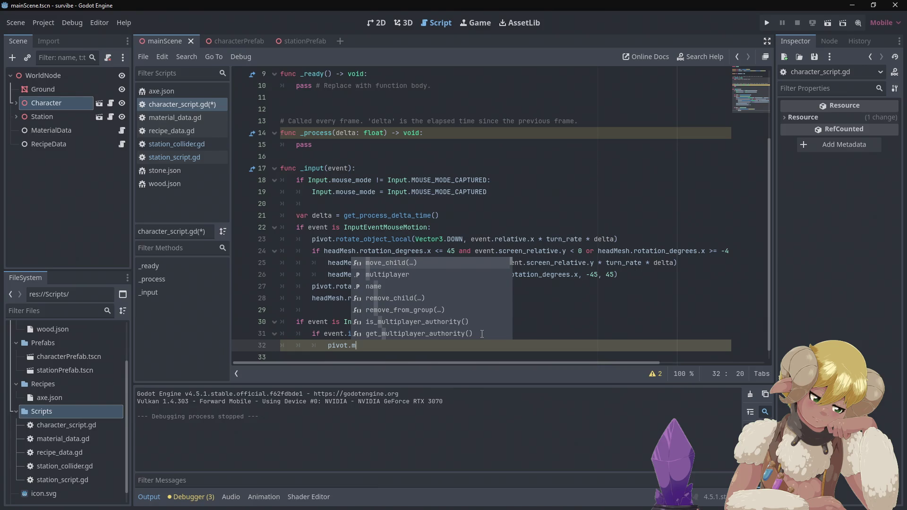
key("BackSpace")
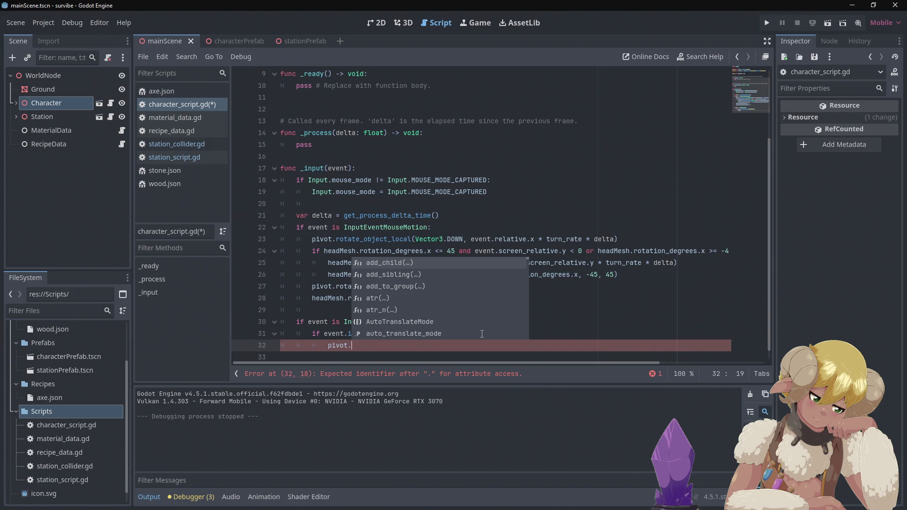
type("posi")
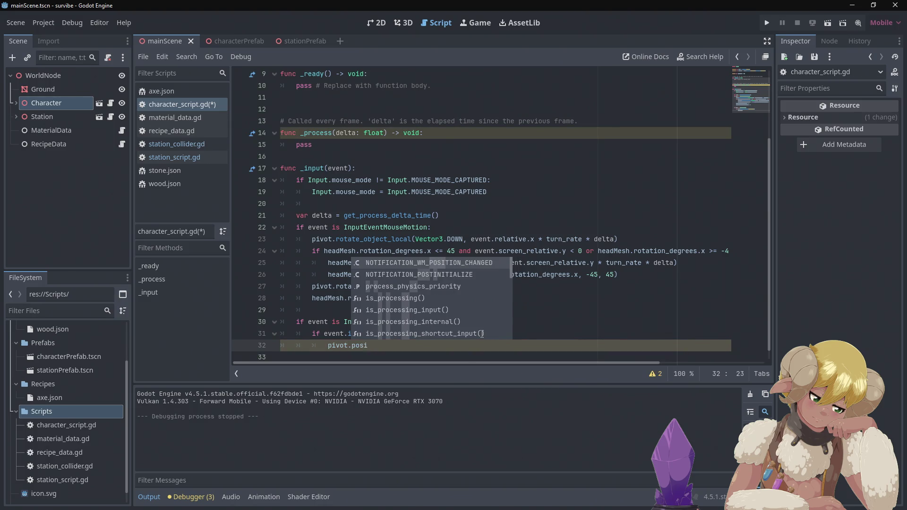
type("ti")
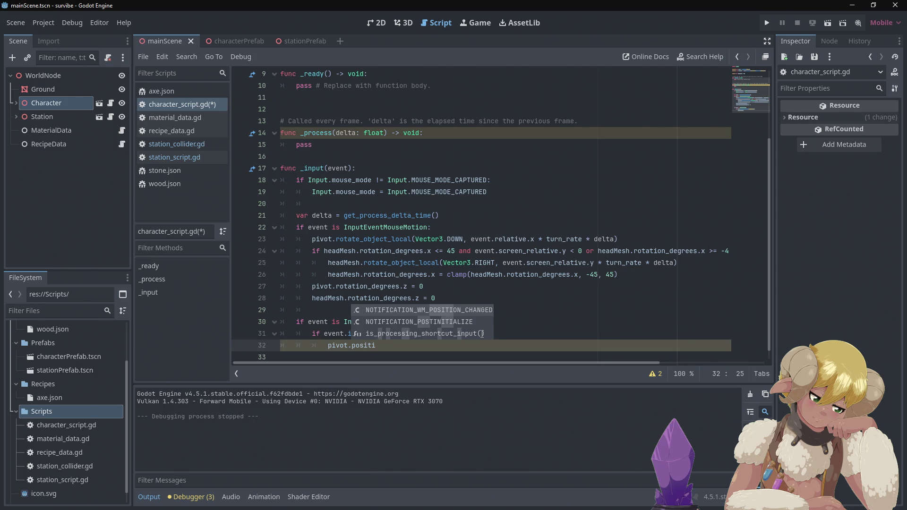
key("BackSpace")
key("BackSpace")
key("BackSpace")
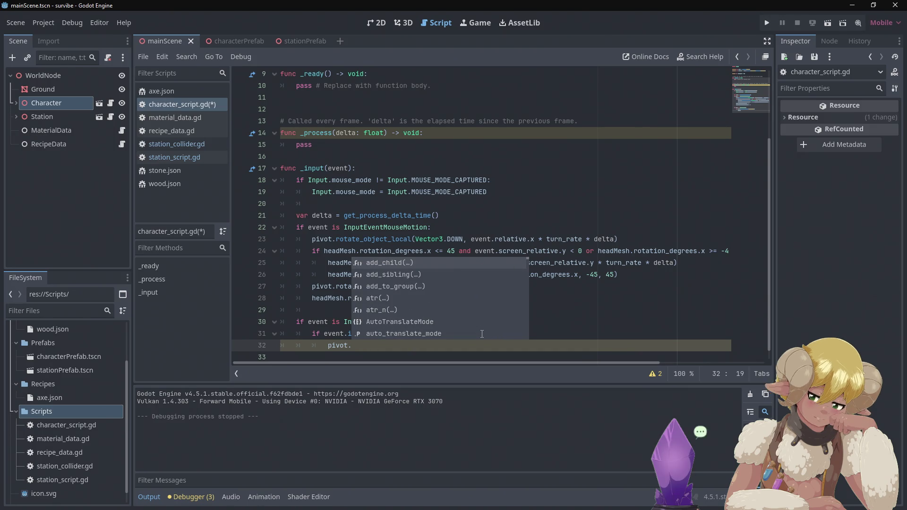
left_click(471, 223)
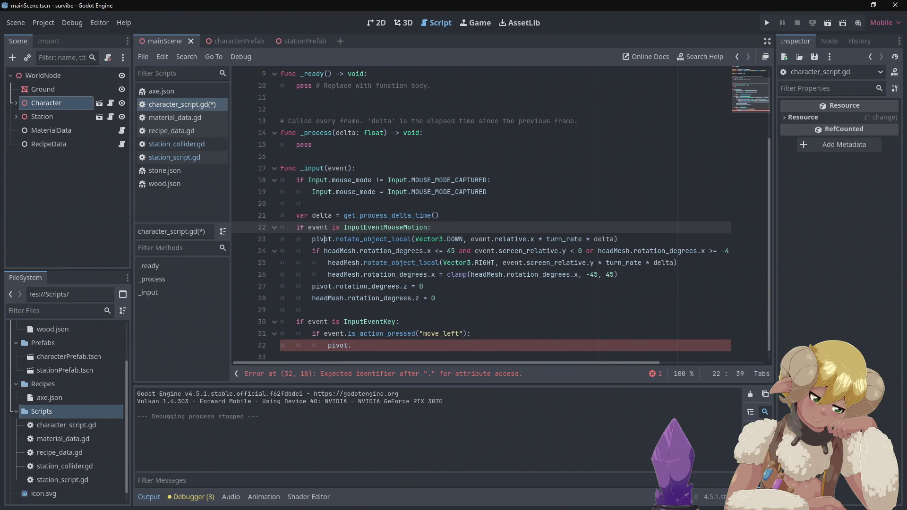
Check the pivot declaration at the script's top, then show the Node tab in the right dock
mouse_move(323, 240)
scroll(546, 189, "up", 3)
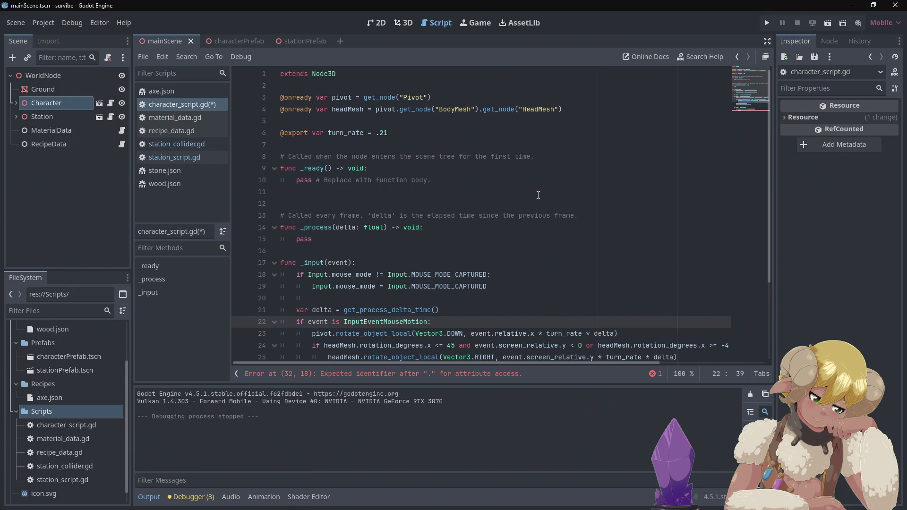
scroll(538, 195, "down", 3)
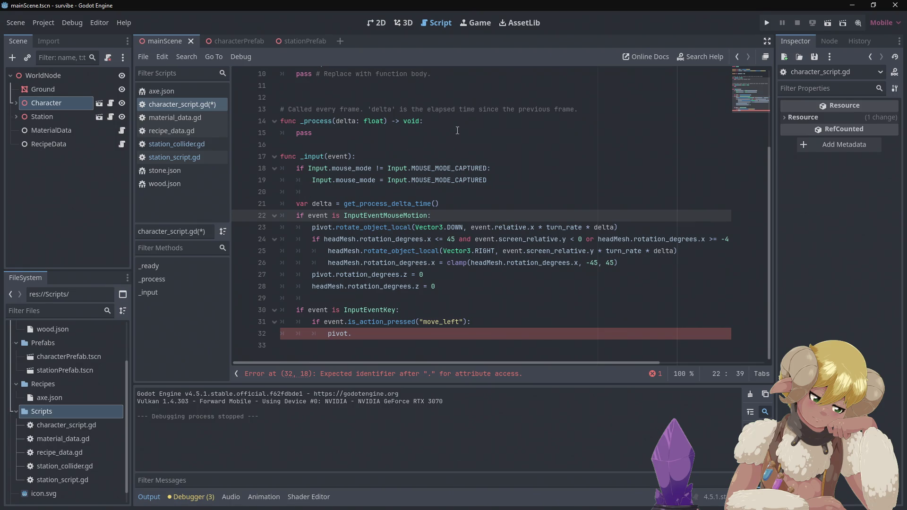
left_click(835, 40)
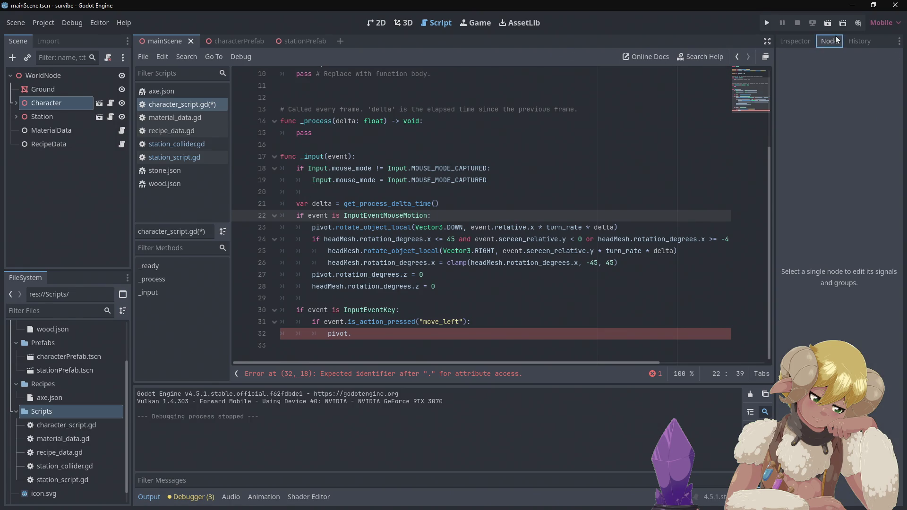
In characterPrefab, inspect Pivot's transform: zero position and rotation, scale 1
left_click(222, 42)
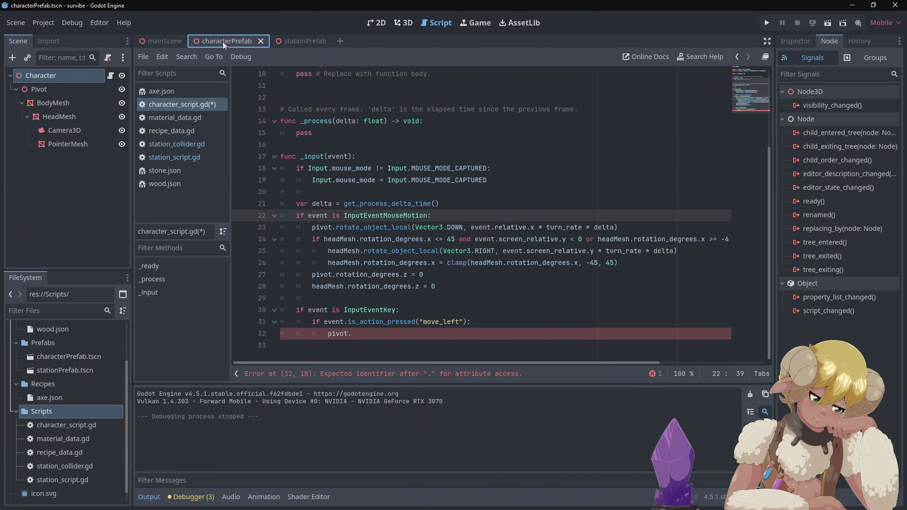
left_click(809, 43)
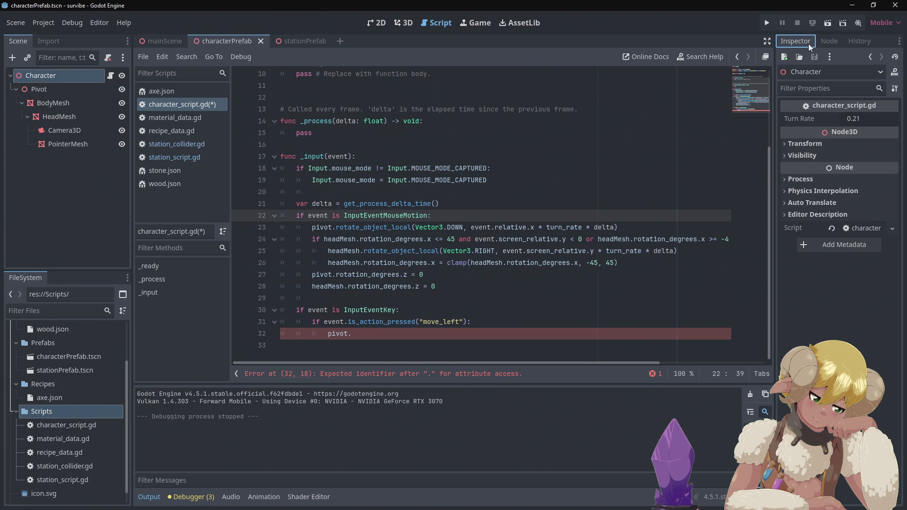
left_click(54, 87)
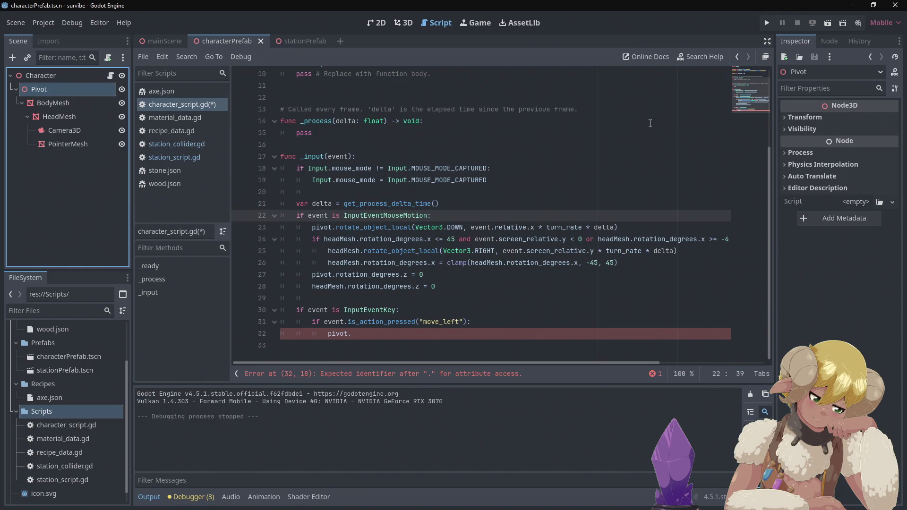
left_click(787, 118)
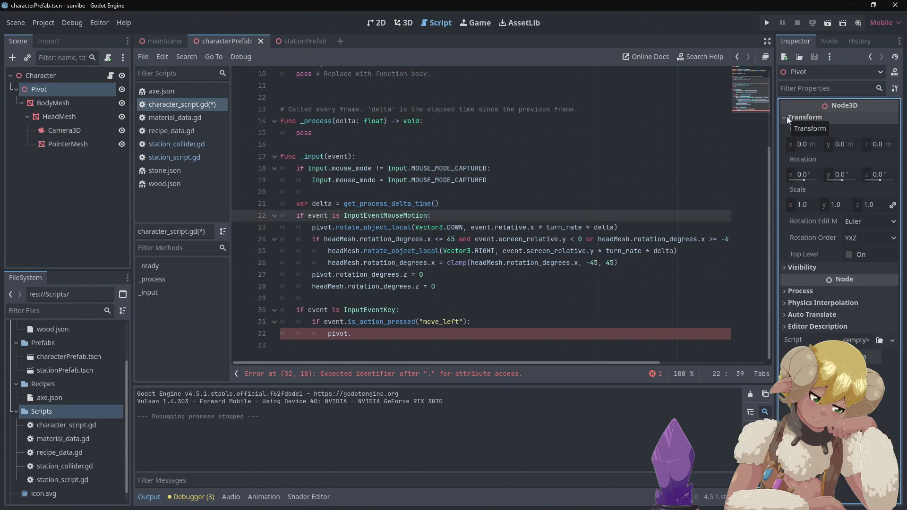
left_click(788, 116)
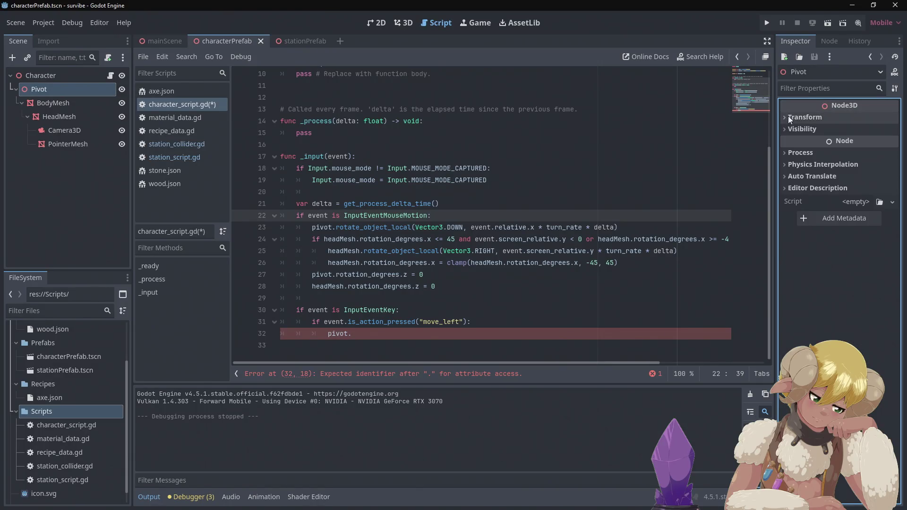
left_click(374, 332)
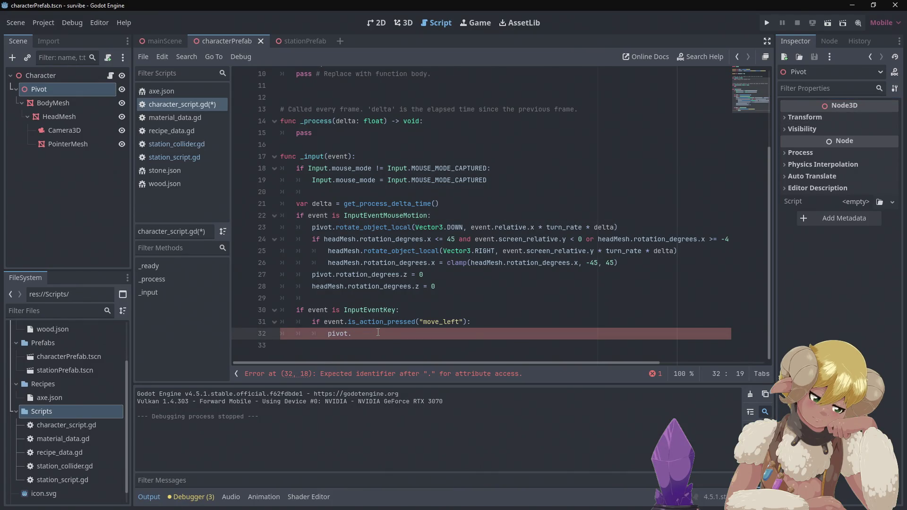
Complete line 32 as 'pivot.Transform.Position'
type("Tra")
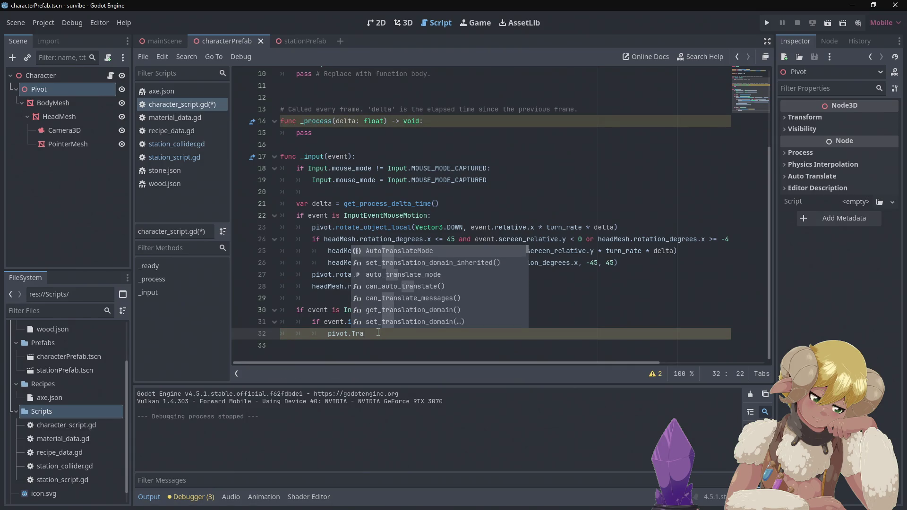
type("n")
type("sform.")
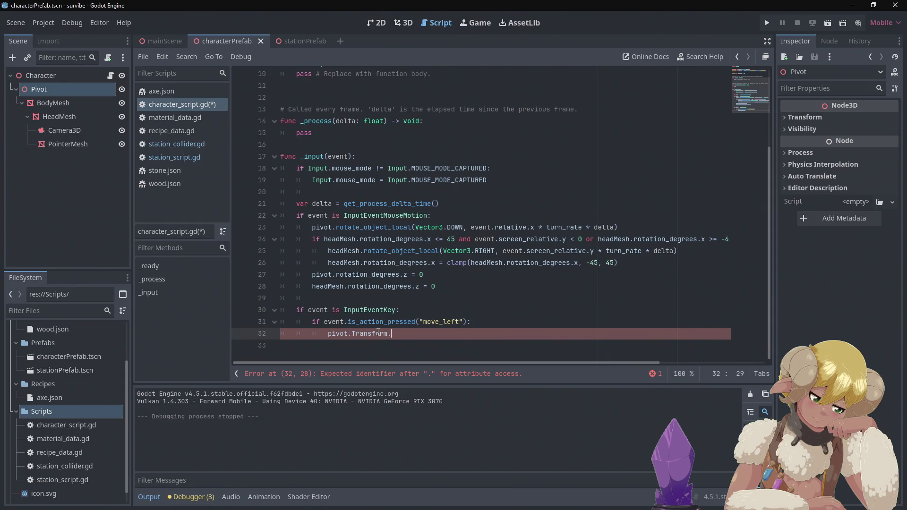
type("Positi")
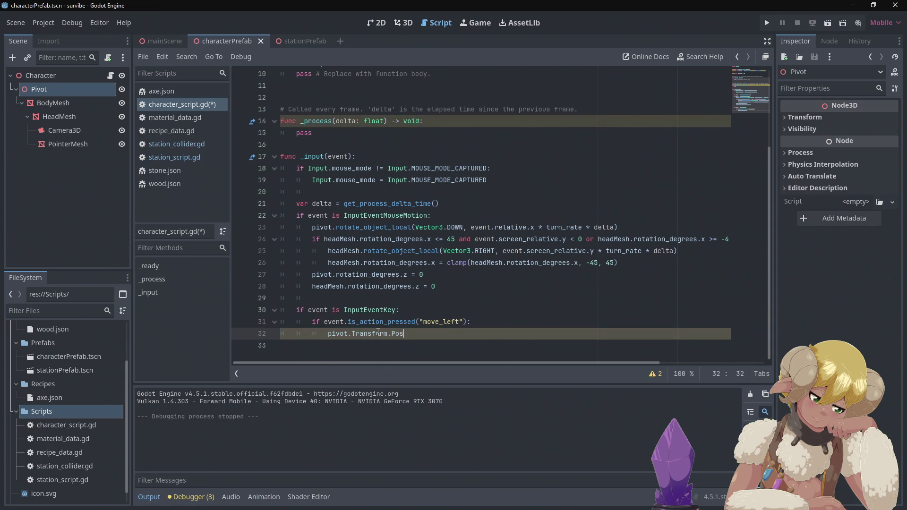
type("on")
mouse_move(334, 333)
scroll(416, 332, "up", 3)
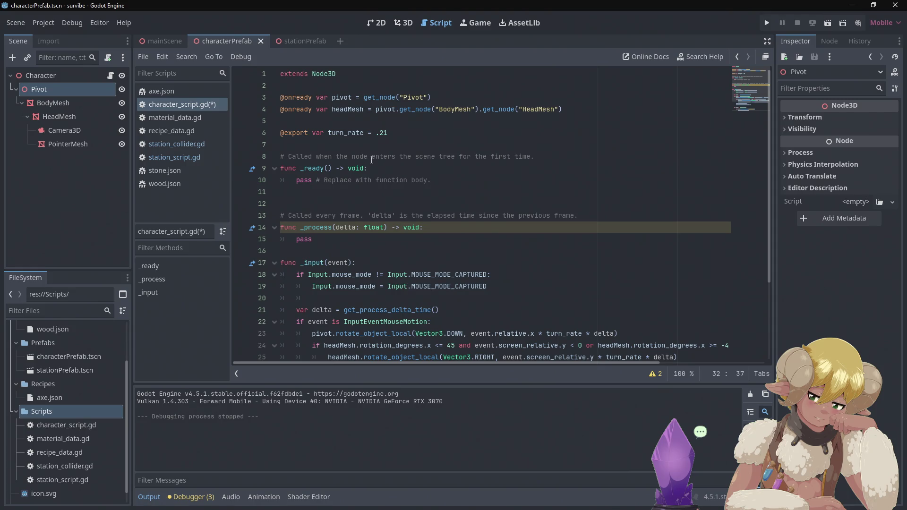
scroll(364, 157, "down", 3)
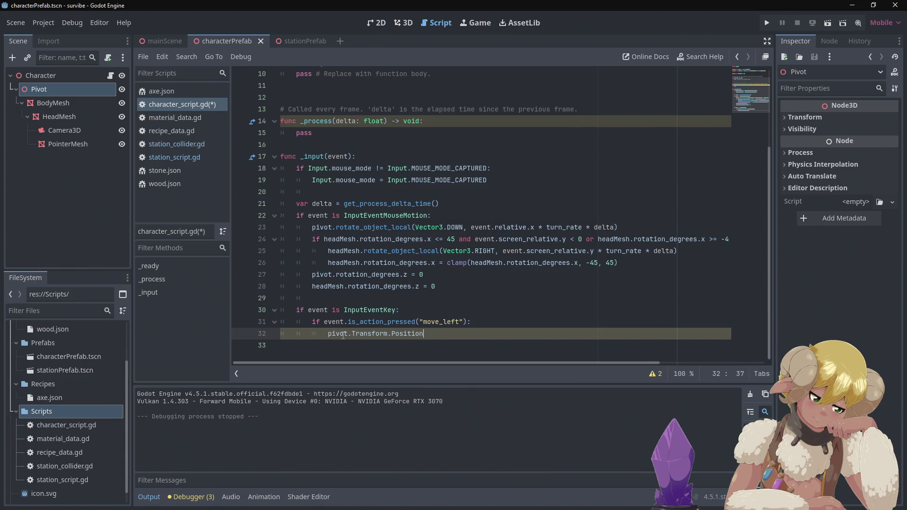
mouse_move(344, 335)
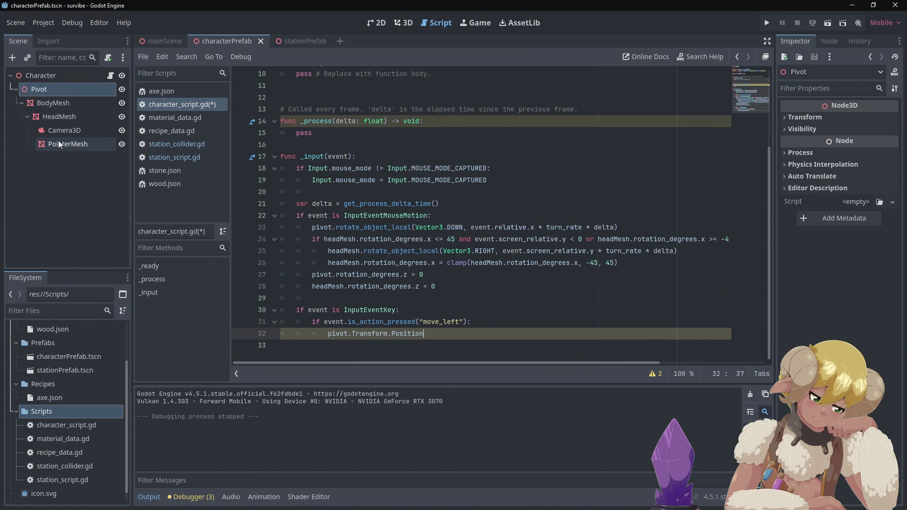
Dismiss the Character node's context menu and show characterPrefab in the 3D editor
right_click(55, 74)
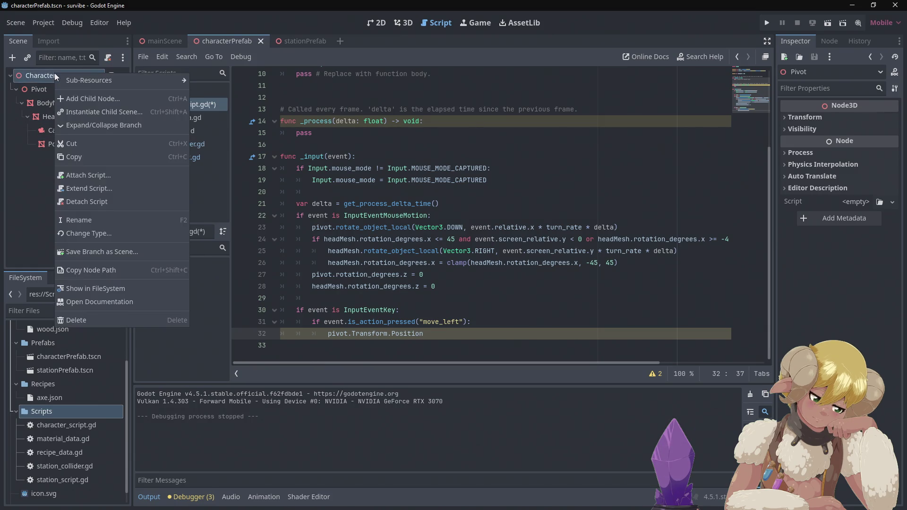
left_click(26, 171)
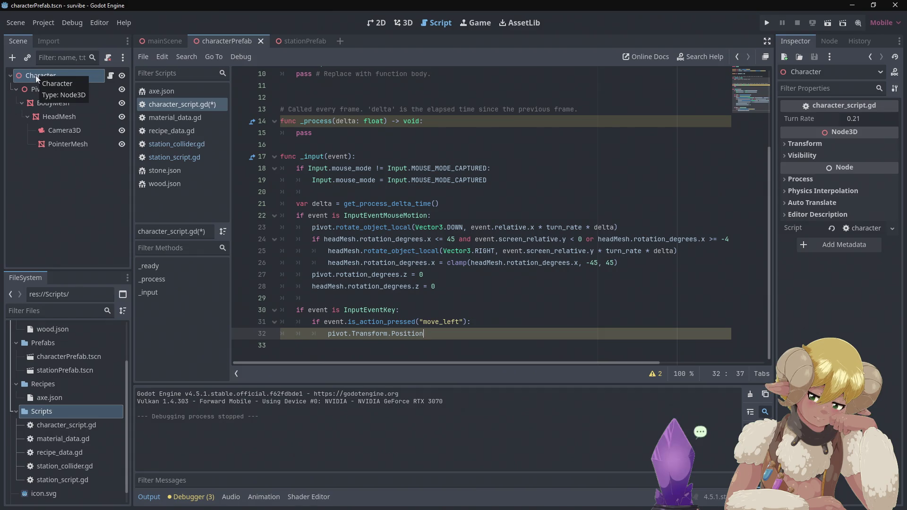
left_click(409, 25)
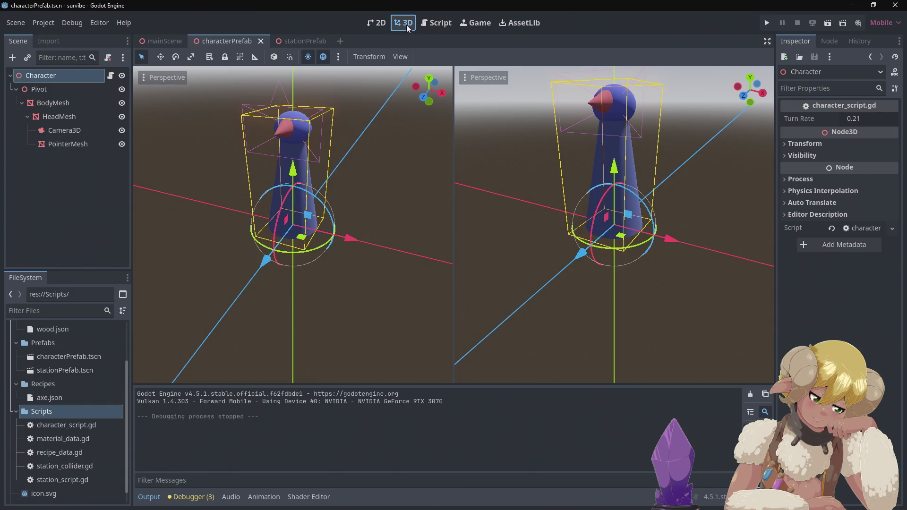
Move BodyMesh directly under the Character root and delete the old Pivot node
left_click(64, 87)
left_click(61, 78)
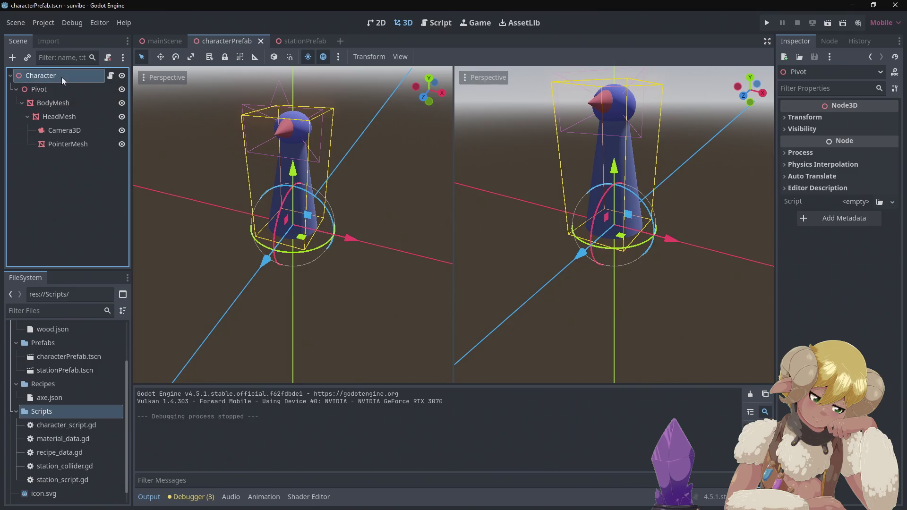
left_click(61, 90)
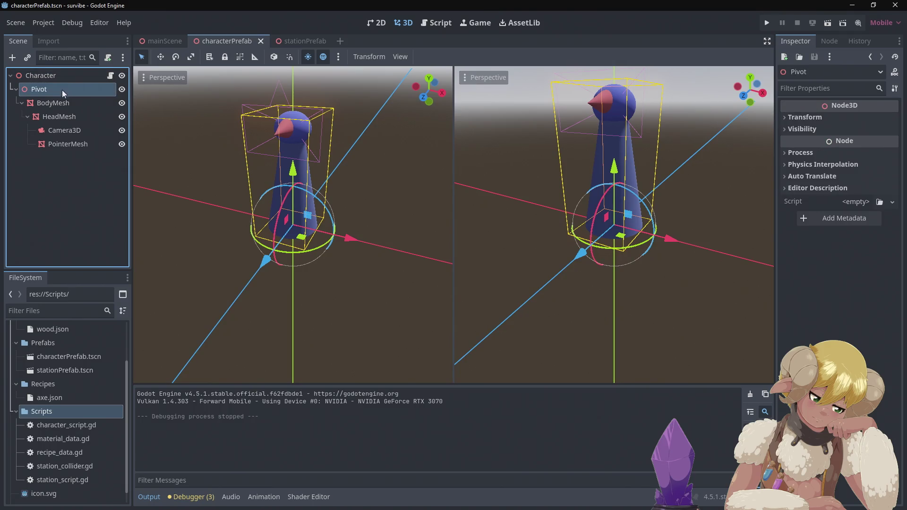
left_click(61, 100)
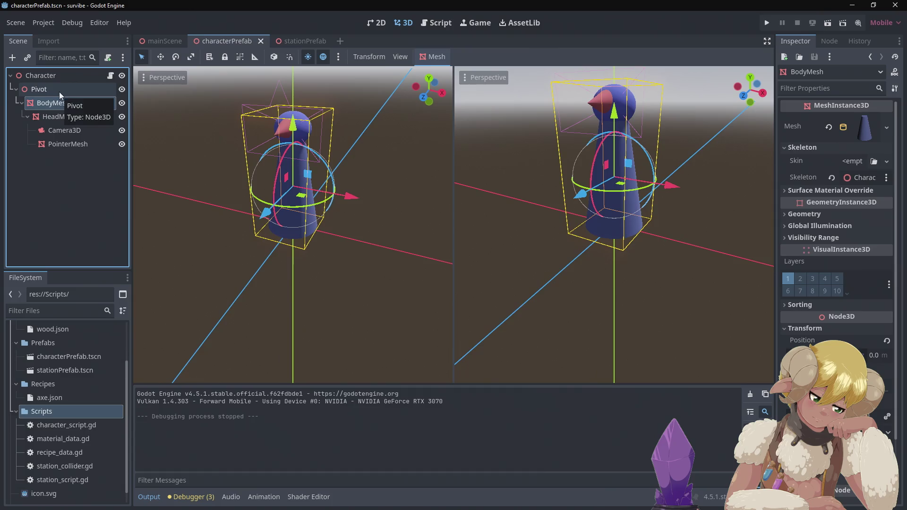
left_click(59, 91)
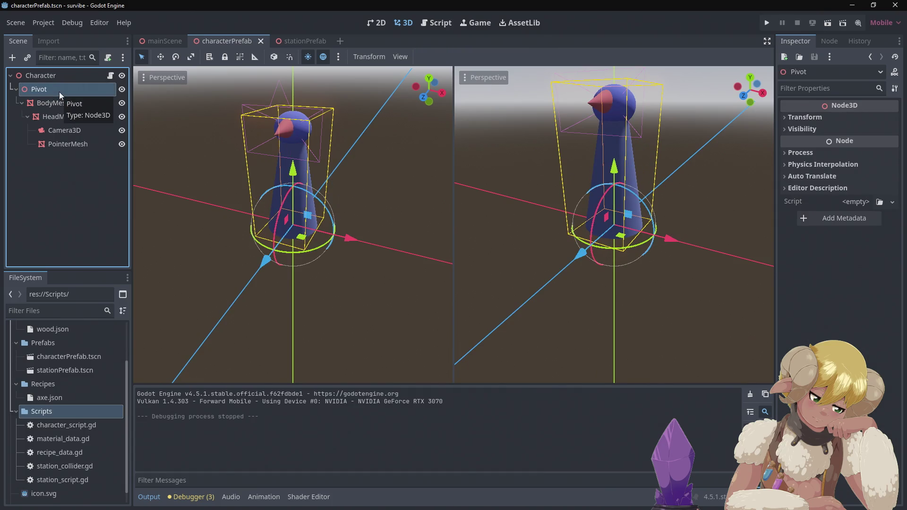
left_click(63, 79)
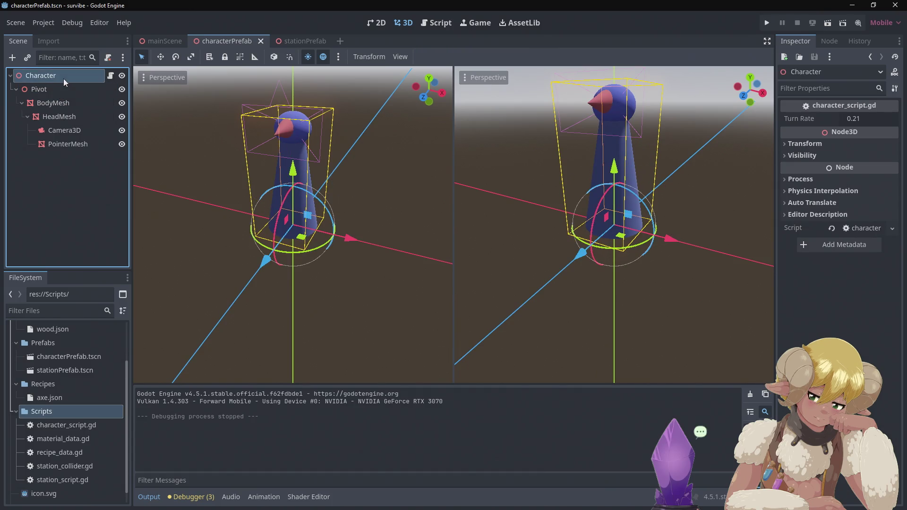
left_click(61, 87)
left_click(61, 80)
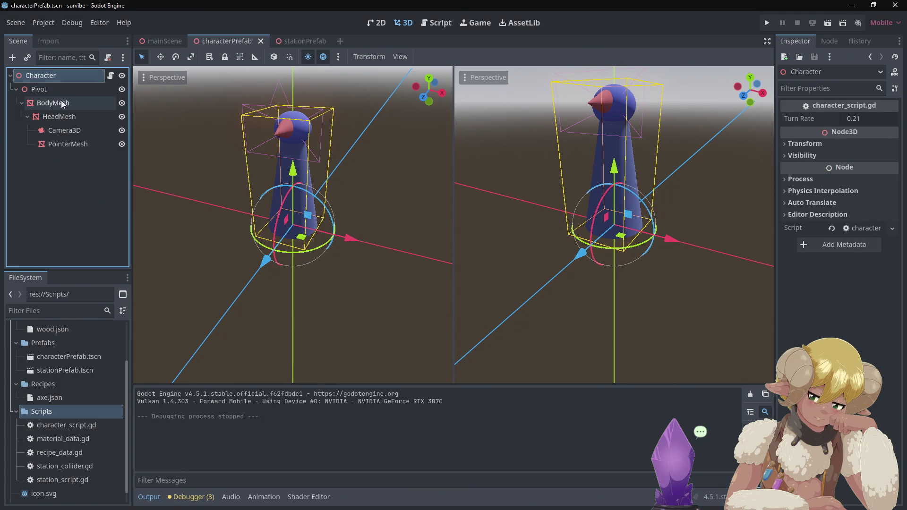
left_click_drag(62, 101, 61, 80)
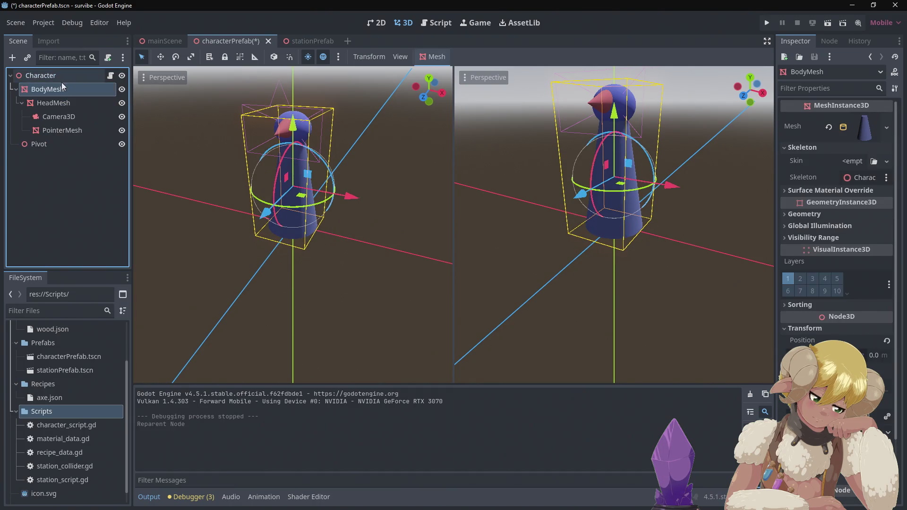
right_click(56, 147)
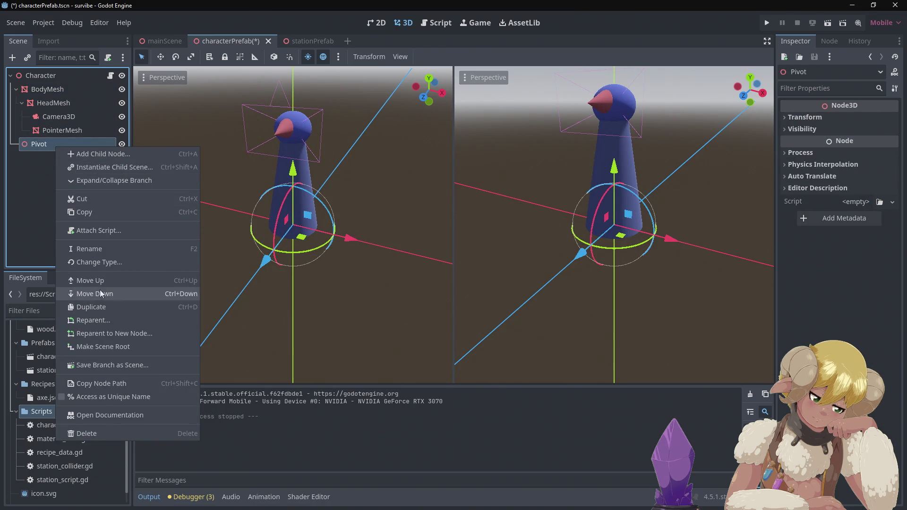
left_click(90, 430)
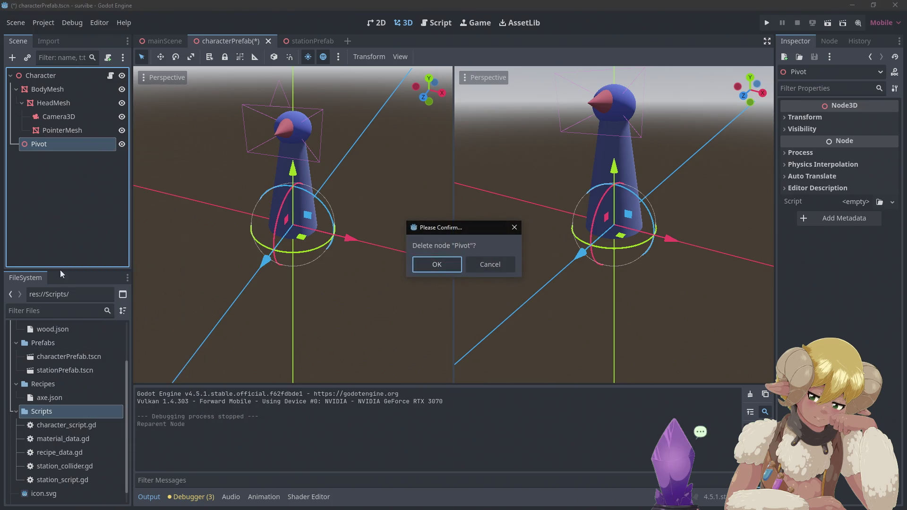
left_click(439, 271)
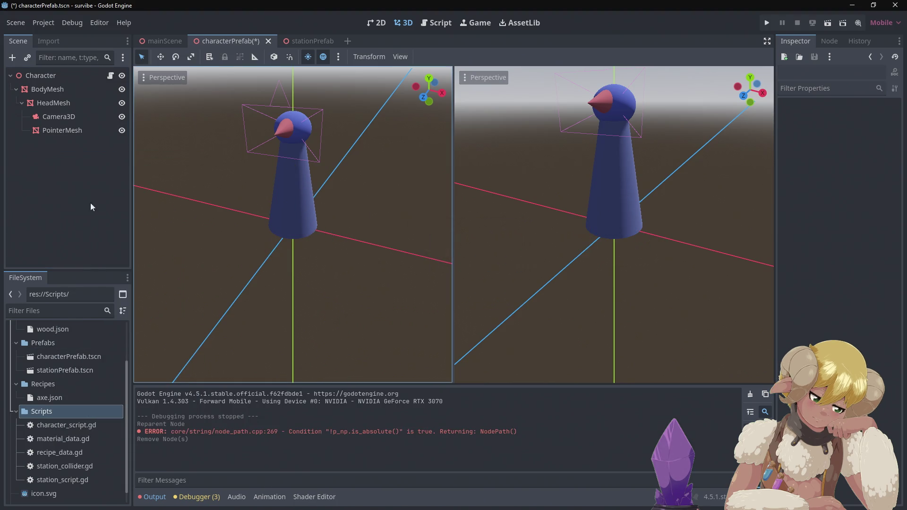
Rename the root node from Character to Pivot and save the scene
right_click(44, 81)
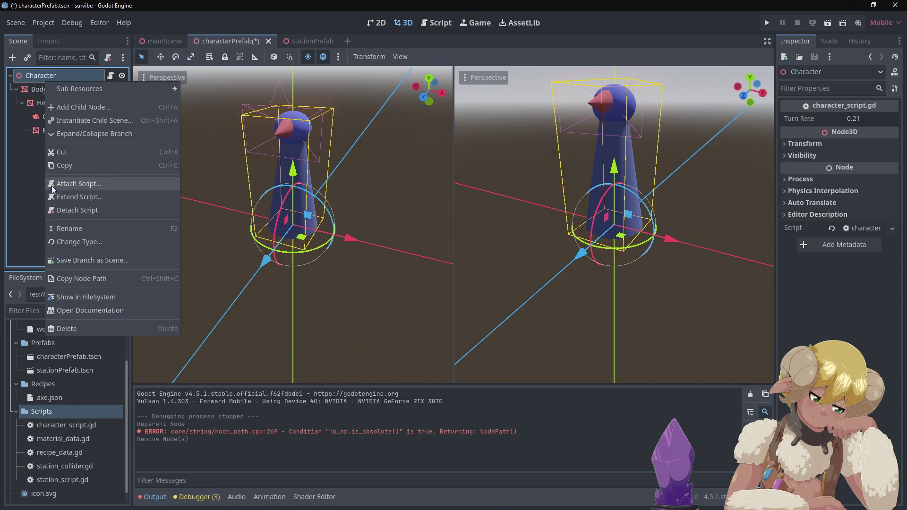
left_click(69, 229)
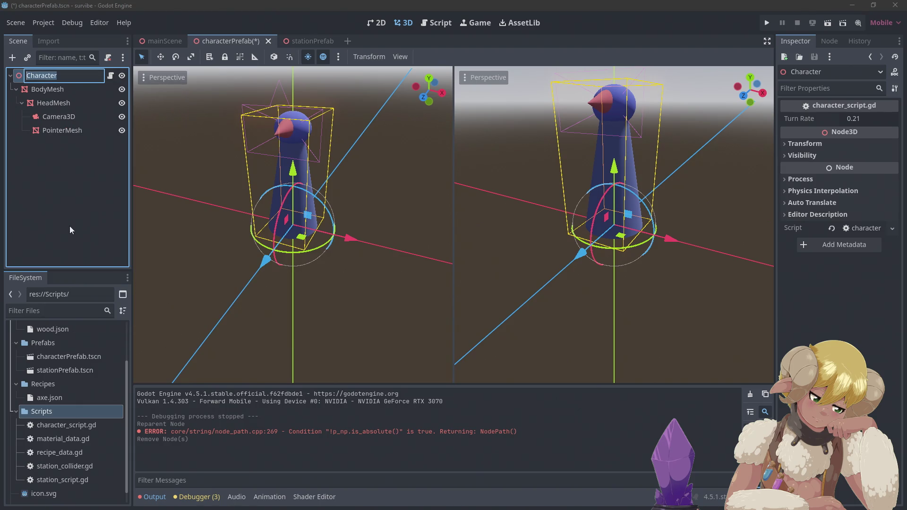
type("Pivot")
key("Return")
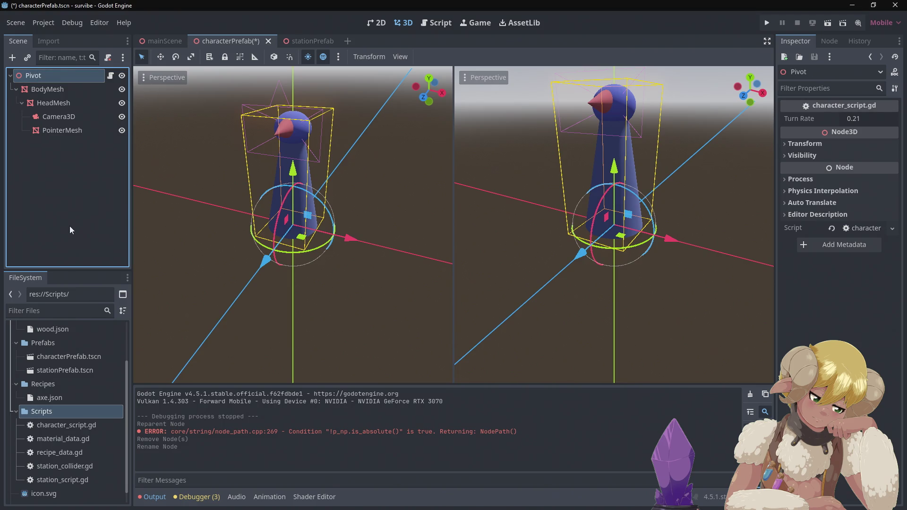
key("ctrl+s")
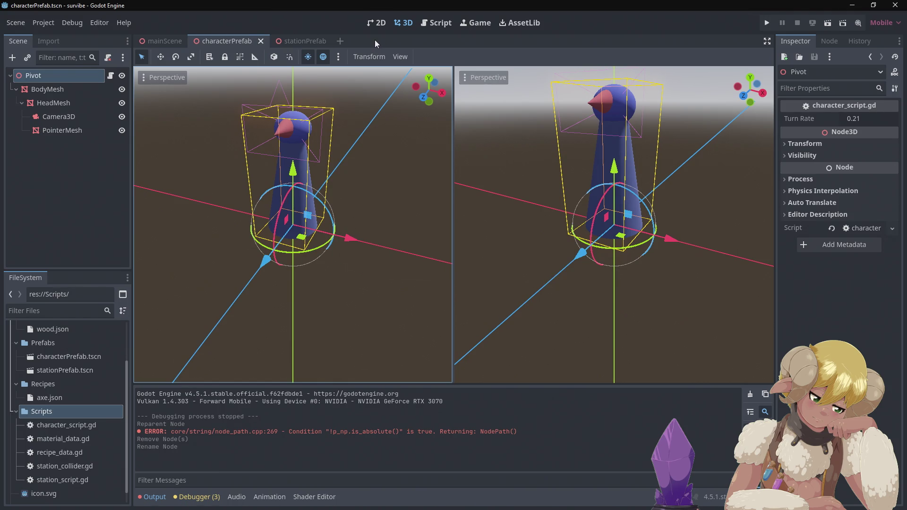
left_click(423, 26)
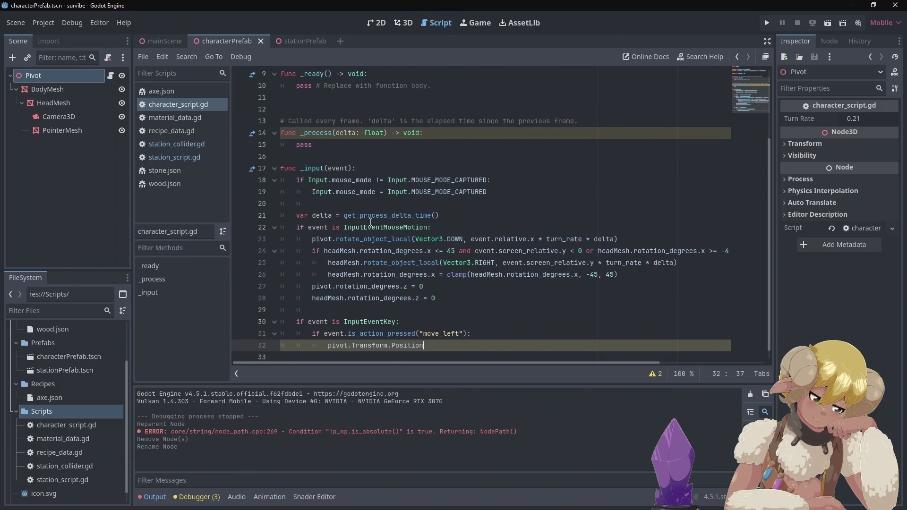
mouse_move(371, 222)
scroll(460, 180, "up", 3)
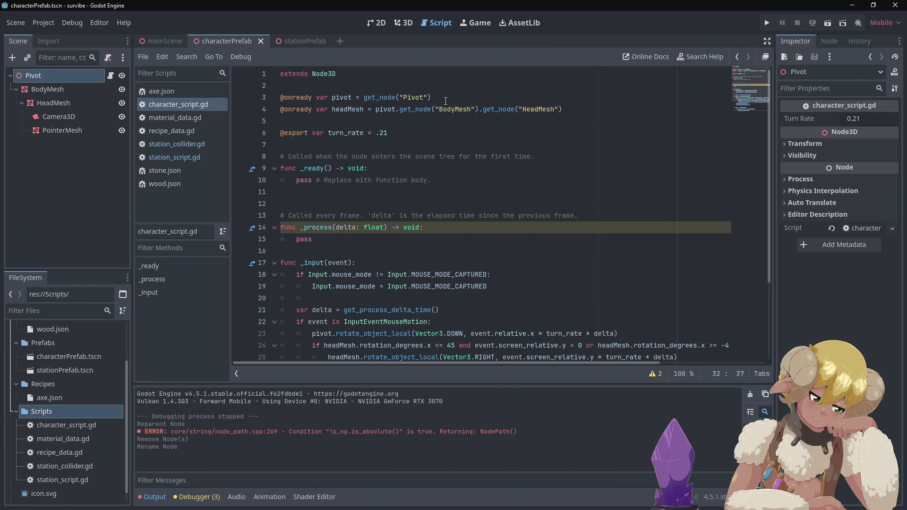
left_click_drag(435, 98, 274, 99)
key("BackSpace")
key("BackSpace")
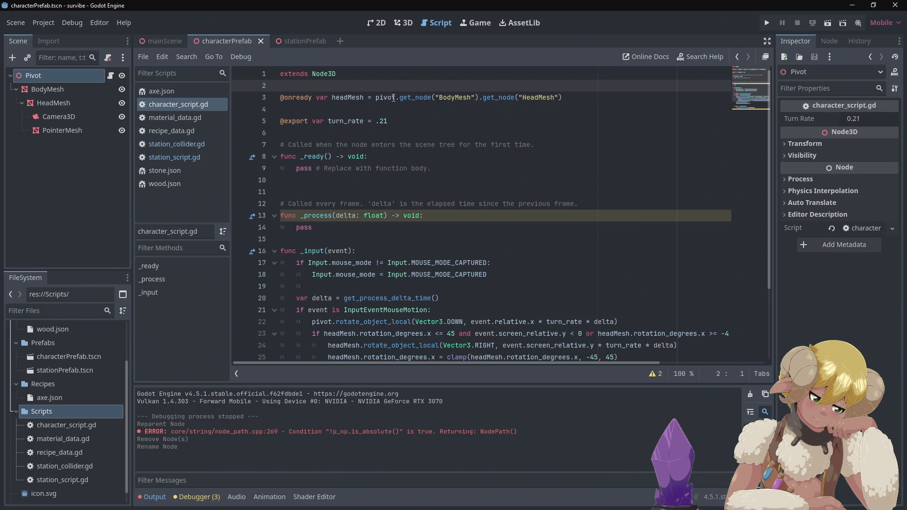
left_click(399, 98)
key("BackSpace")
key("BackSpace")
key("BackSpace")
key("BackSpace")
Remove the 'pivot.' prefix from lines 22, 26 and 31
scroll(405, 200, "down", 3)
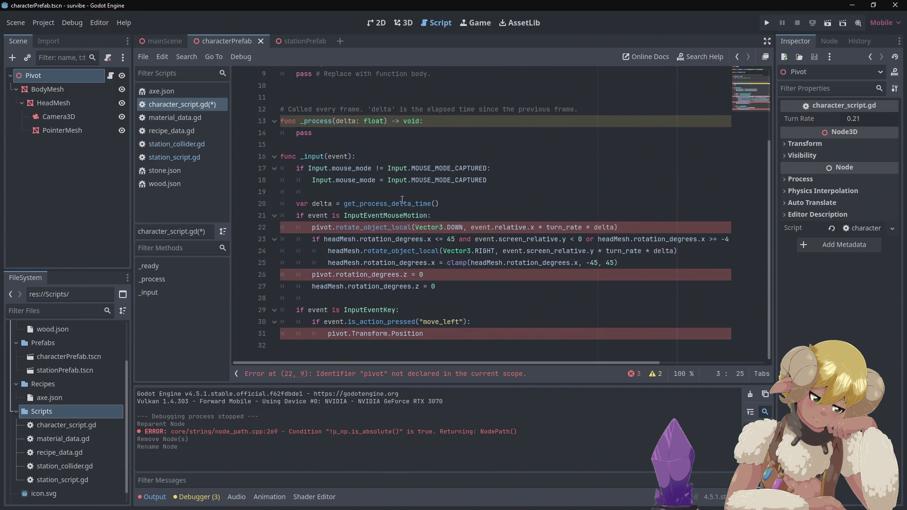
left_click(335, 228)
key("BackSpace")
key("BackSpace")
key("BackSpace")
key("BackSpace")
key("BackSpace")
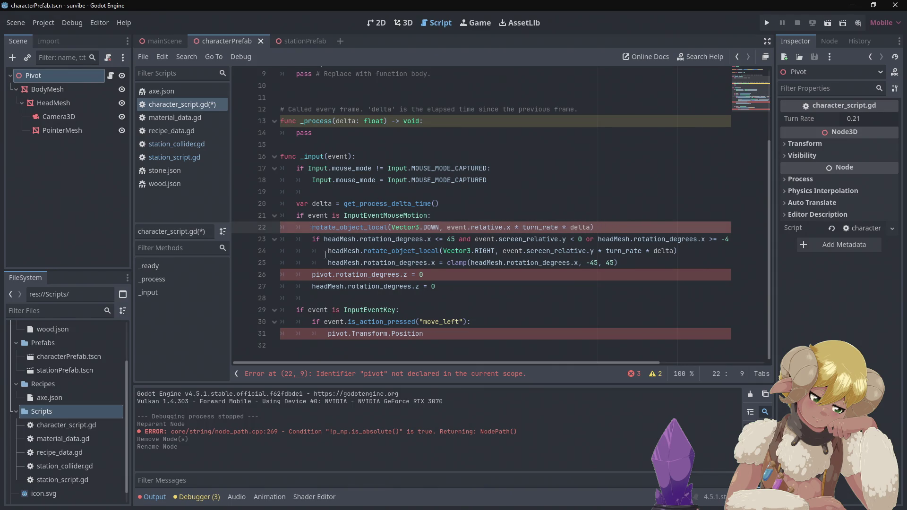
left_click(333, 275)
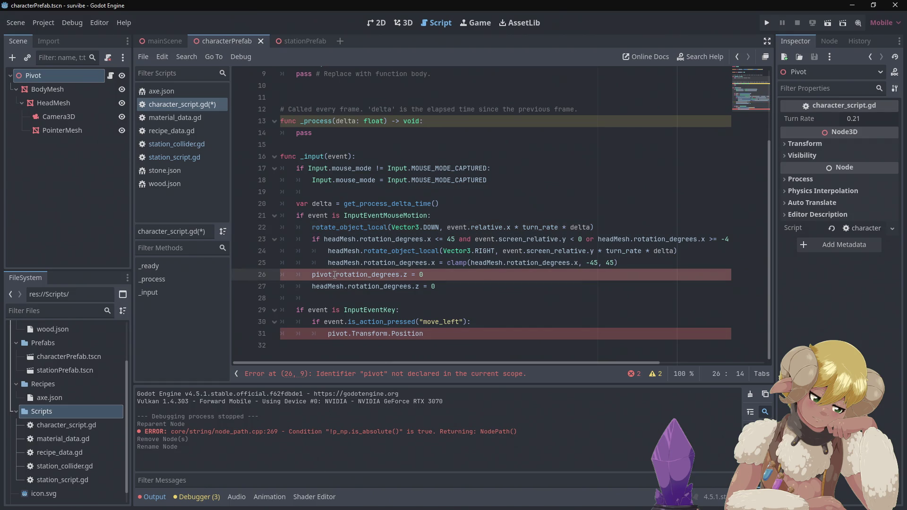
key("BackSpace")
key("BackSpace")
key("BackSpace")
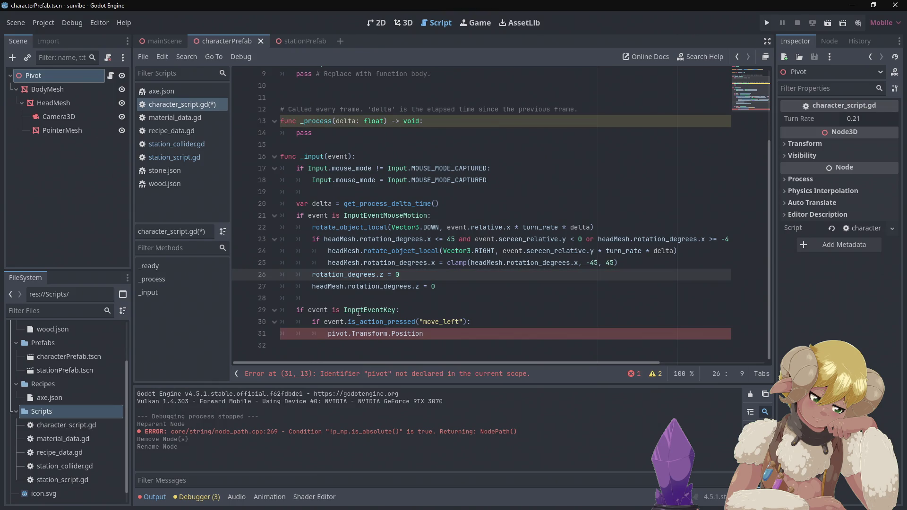
left_click(352, 333)
key("BackSpace")
key("BackSpace")
key("BackSpace")
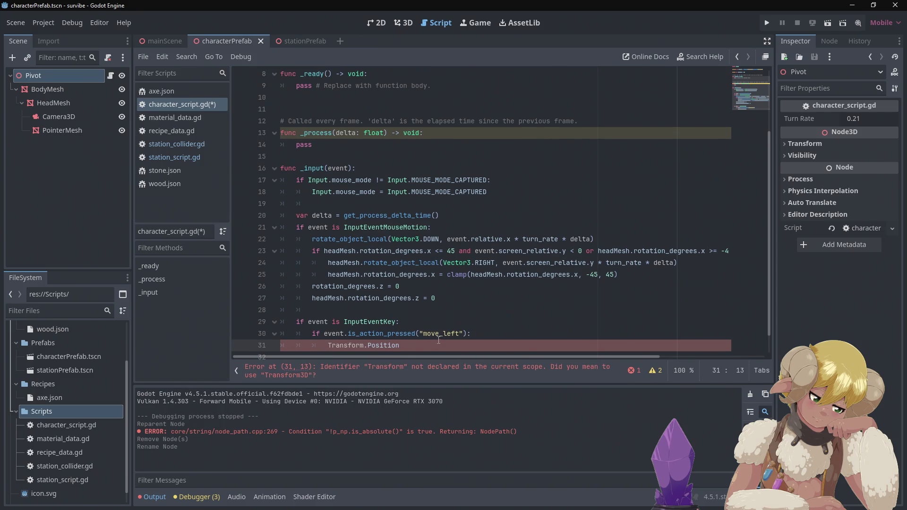
Replace Transform.Position on line 31 with translate_object_local() and begin its argument with 'po'
left_click(402, 349)
left_click(370, 345)
left_click(410, 345)
left_click_drag(402, 342, 323, 346)
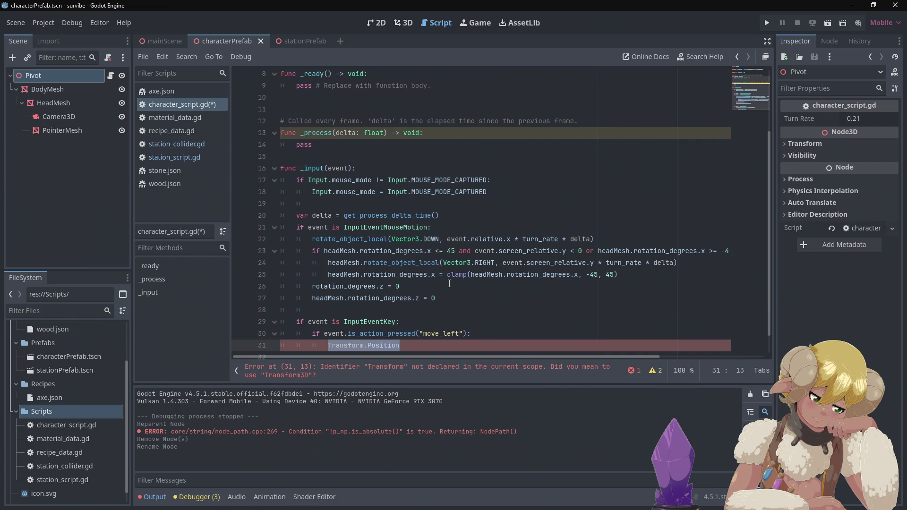
type("transl")
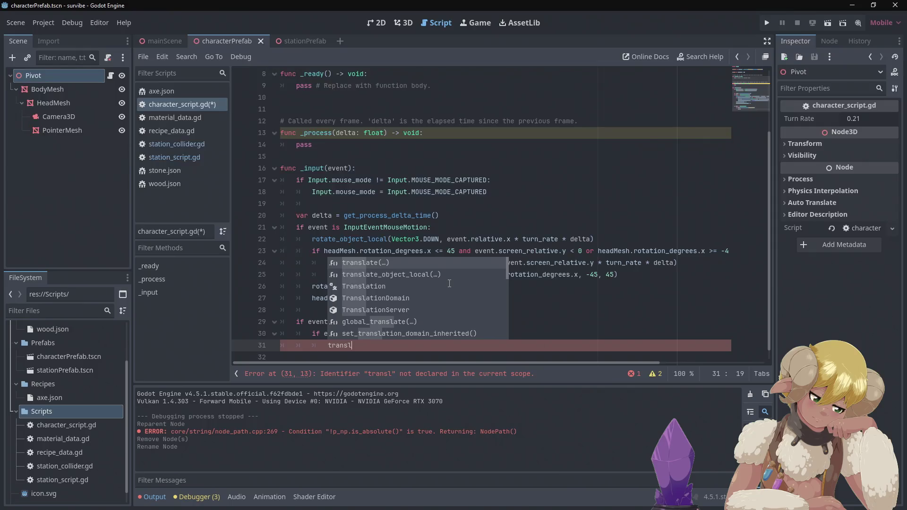
type("ate")
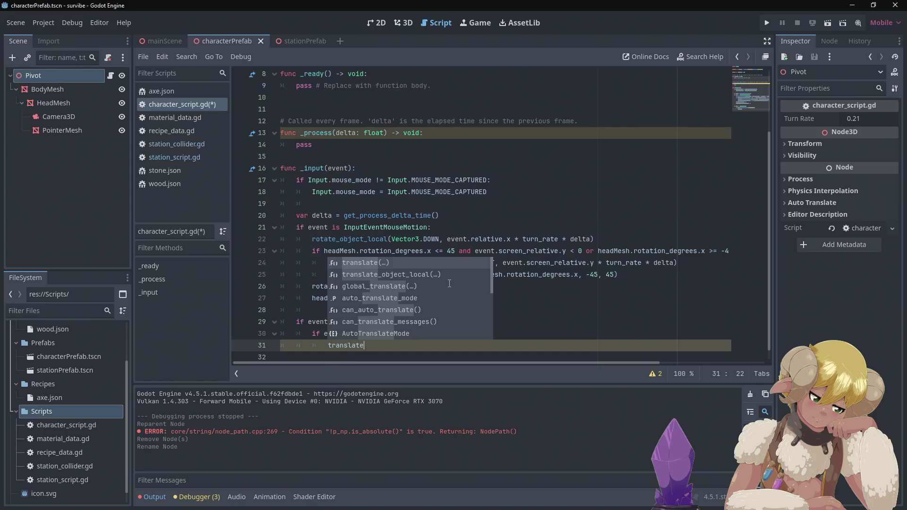
key("Down")
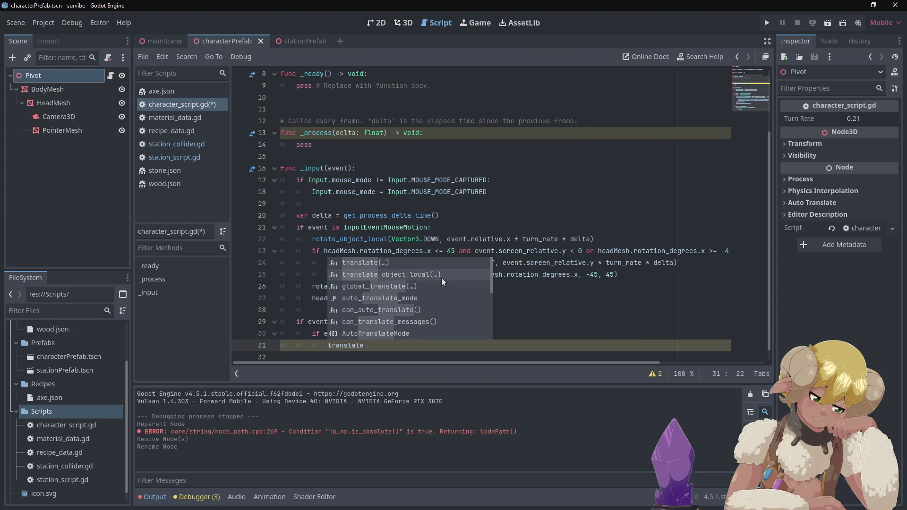
left_click(441, 278)
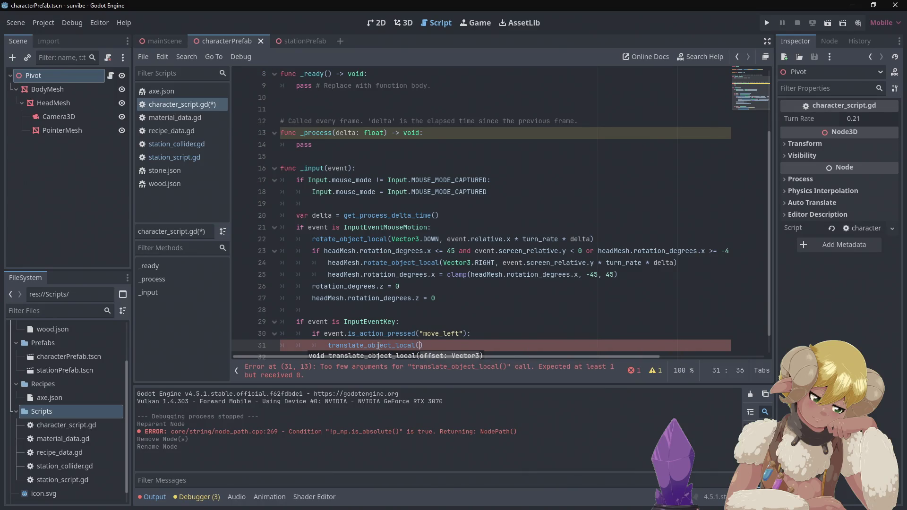
mouse_move(378, 346)
type("po")
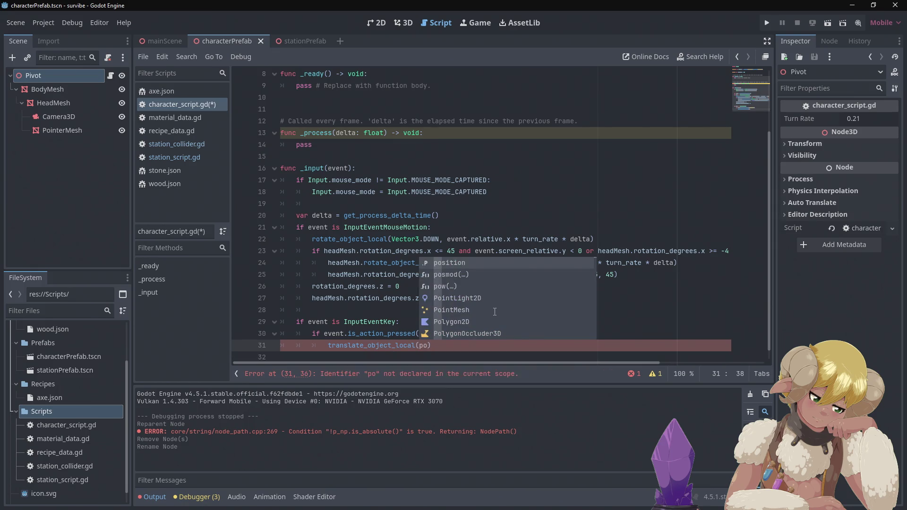
Set translate_object_local's argument to Vector3.LEFT * move_speed * delta
key("Return")
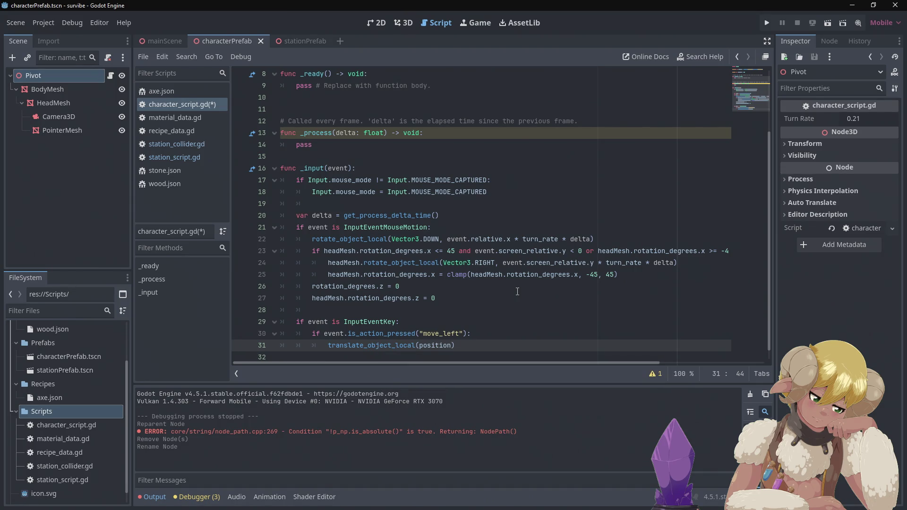
key("BackSpace")
key("BackSpace")
key("BackSpace")
key("BackSpace")
type("vect")
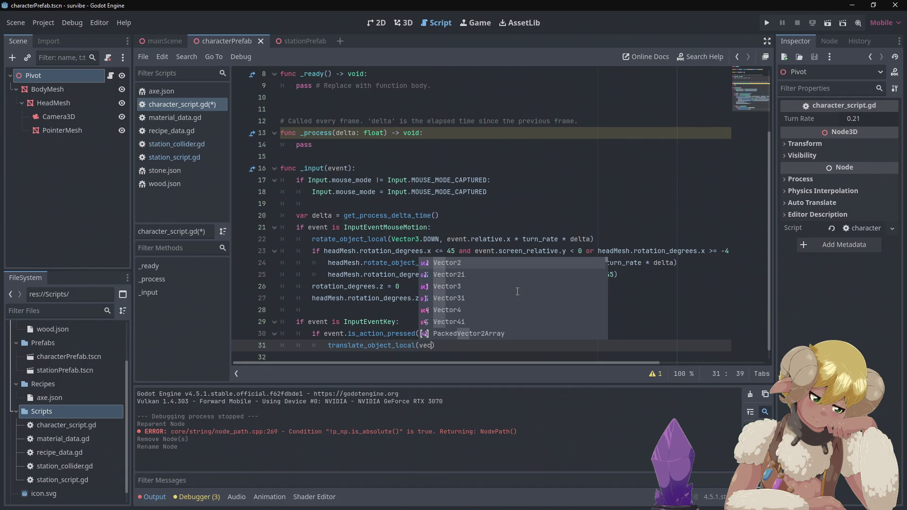
type("or")
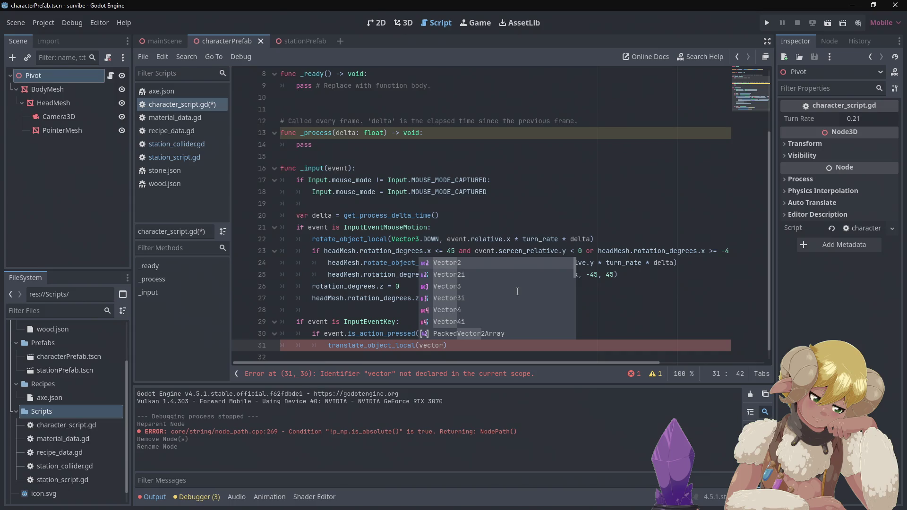
type("3")
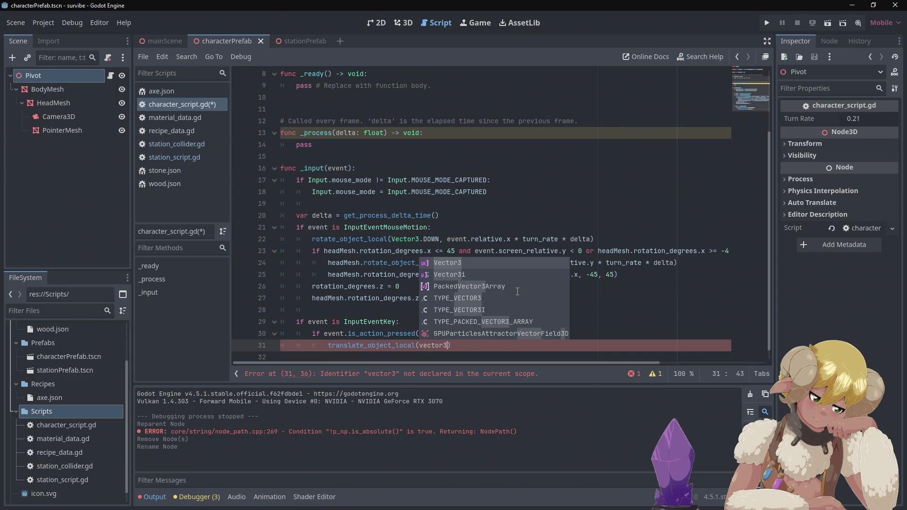
key("Return")
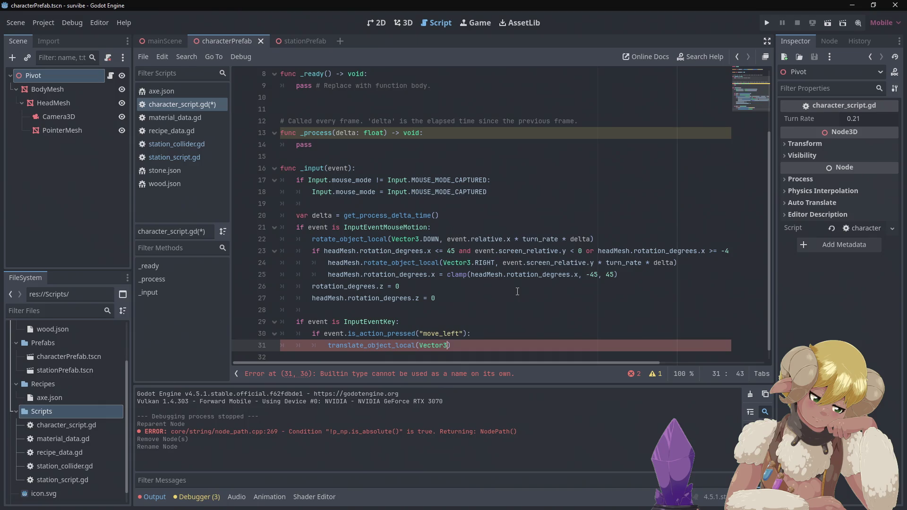
type(".le")
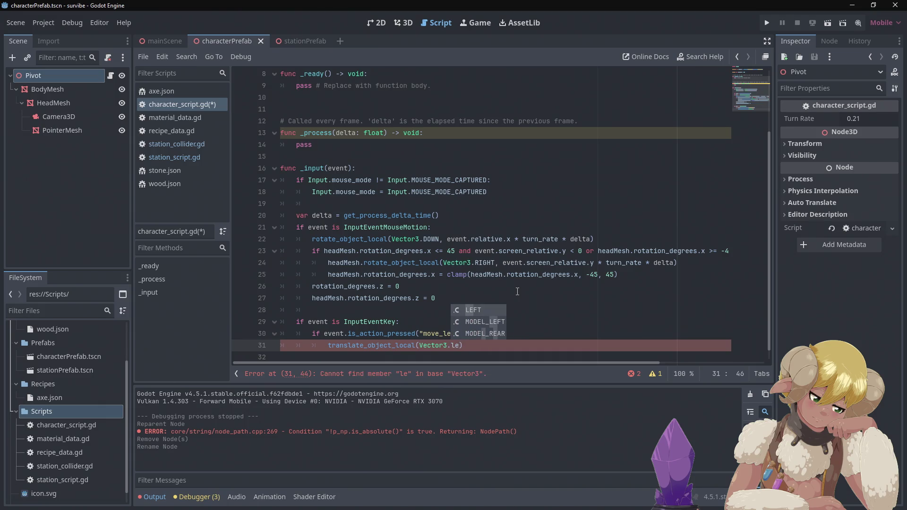
key("Return")
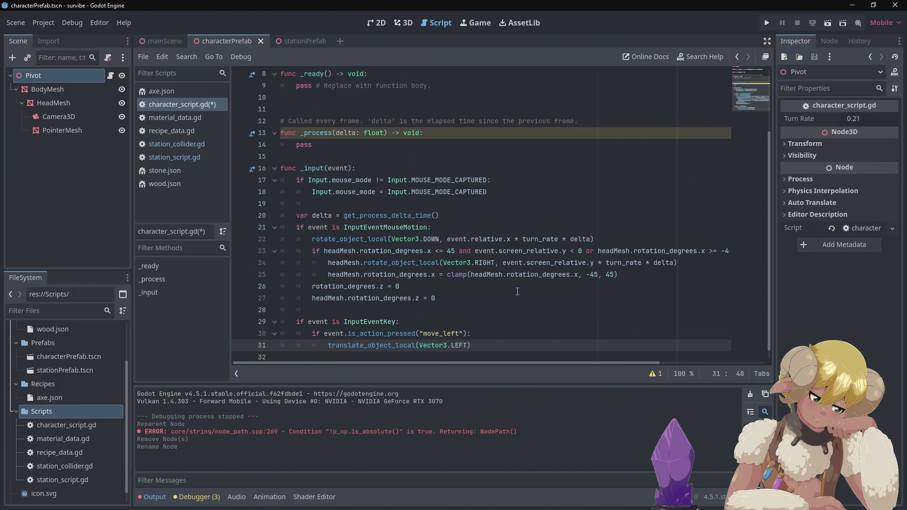
type("*")
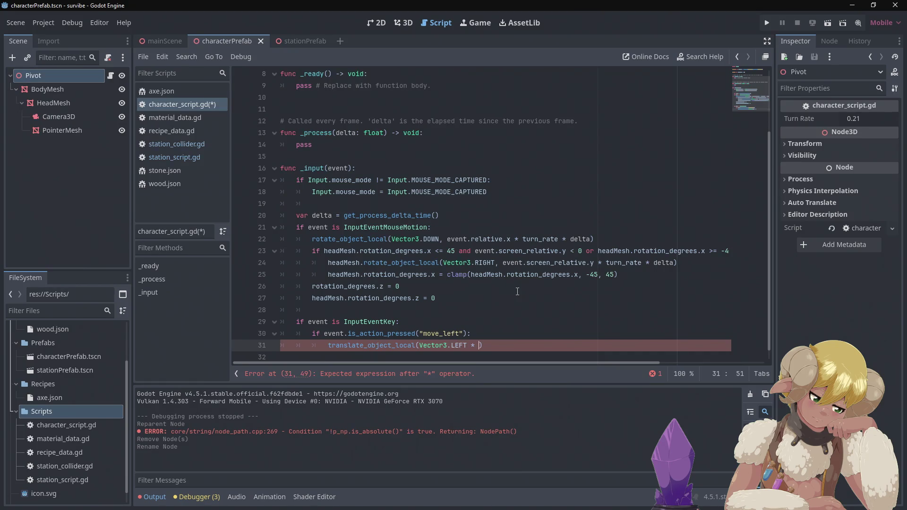
type("move_sp")
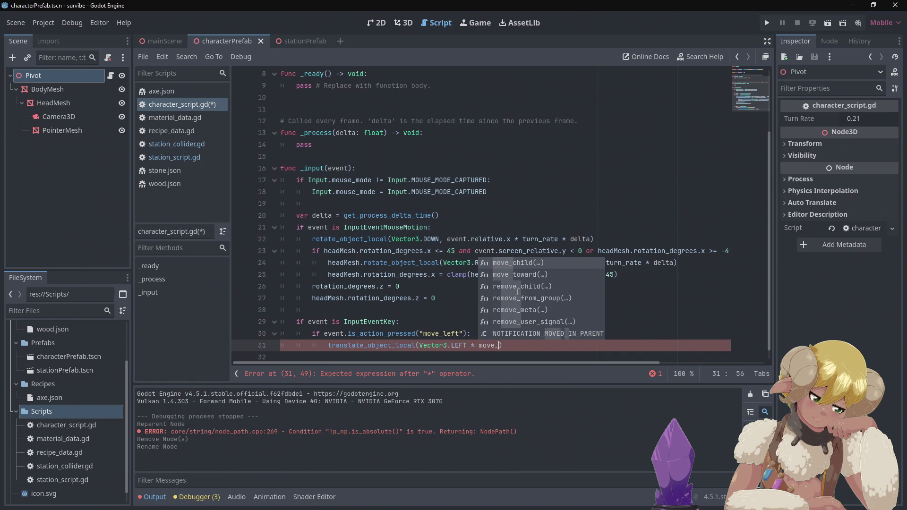
type("eed * ")
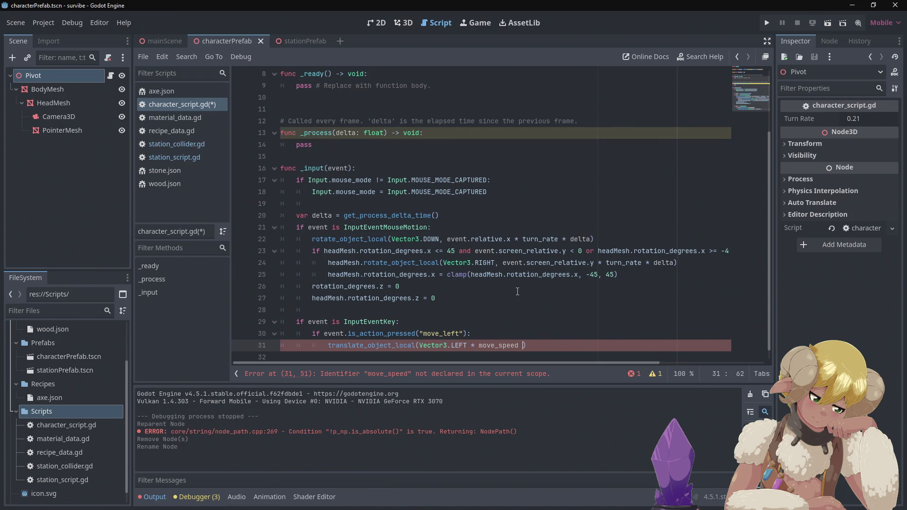
type("delta")
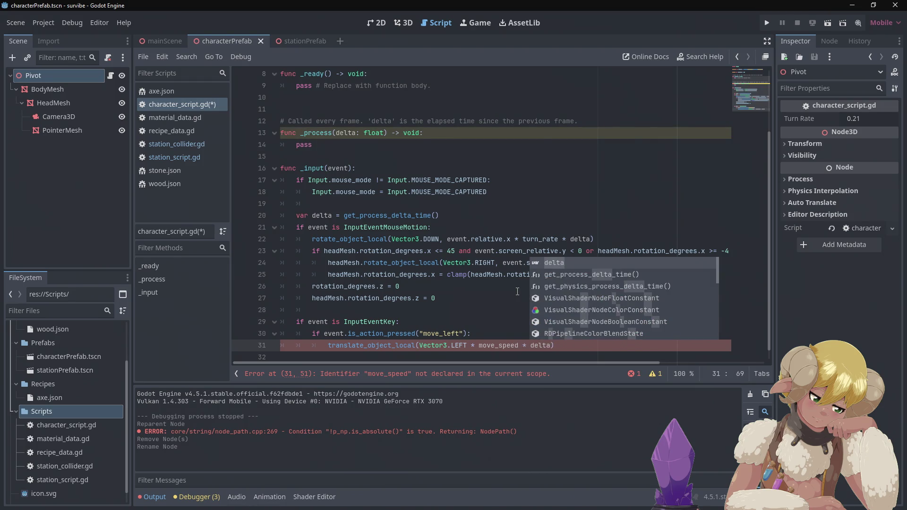
scroll(365, 161, "up", 3)
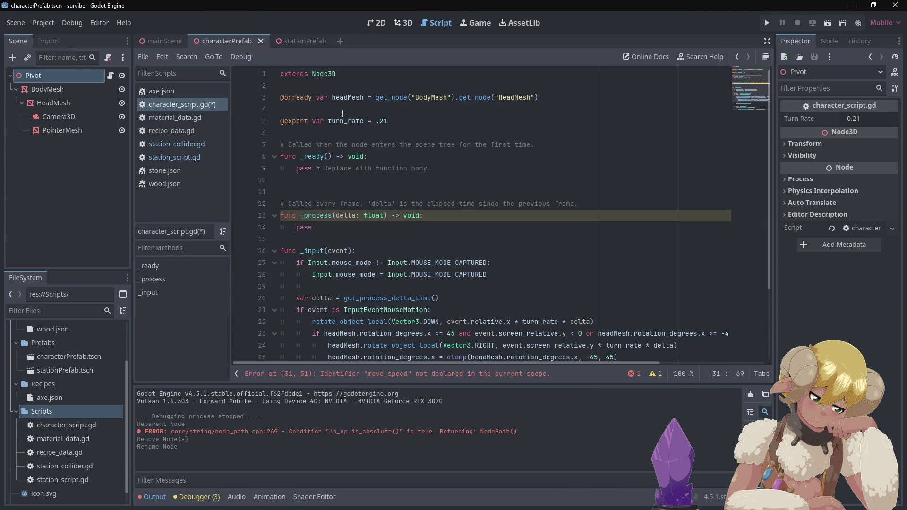
Duplicate the turn_rate declaration onto a new line and rename the copy move_speed
left_click(409, 119)
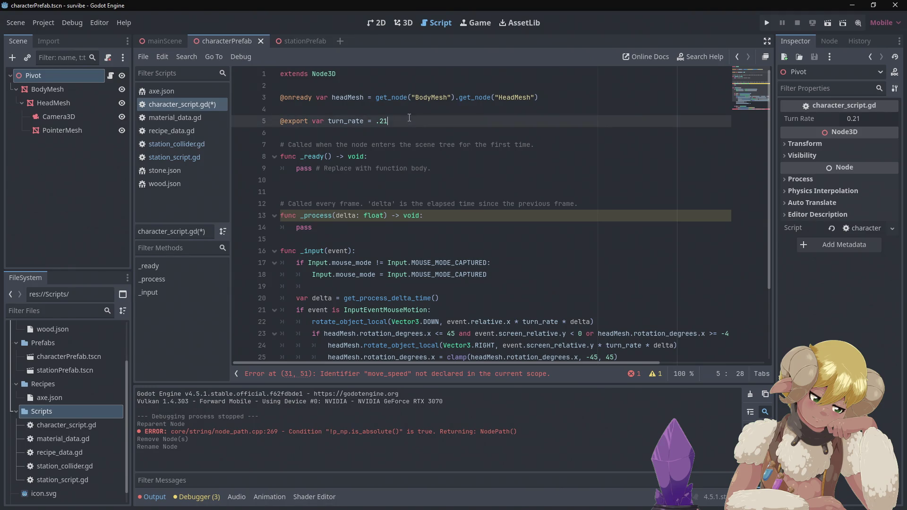
left_click_drag(409, 119, 277, 124)
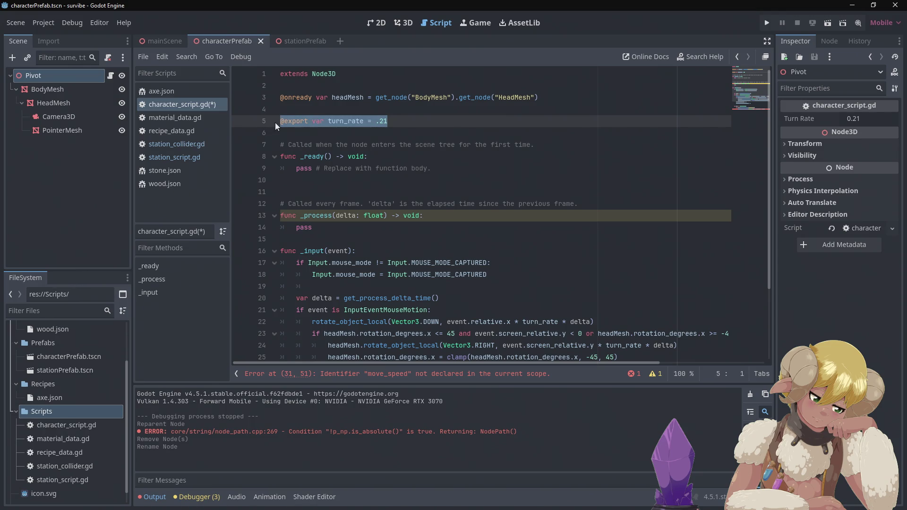
left_click(431, 118)
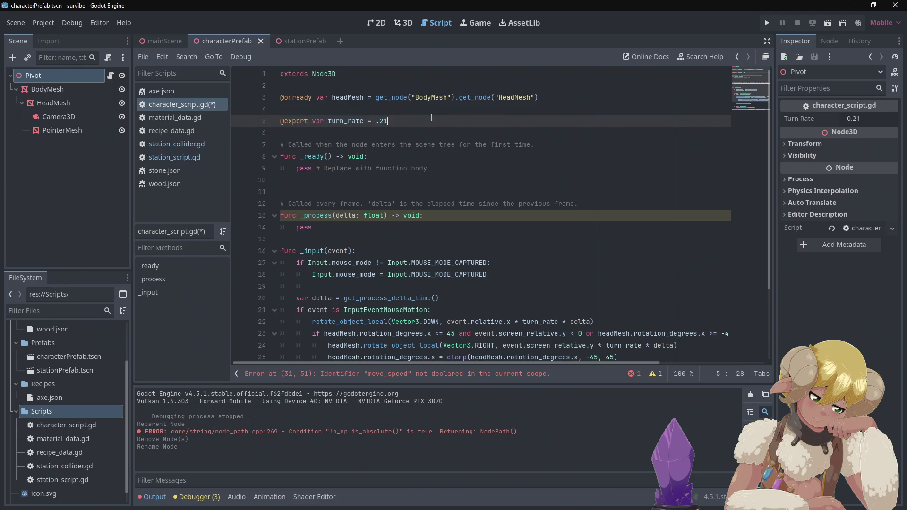
key("Return")
type("@export var turn_rate = .21")
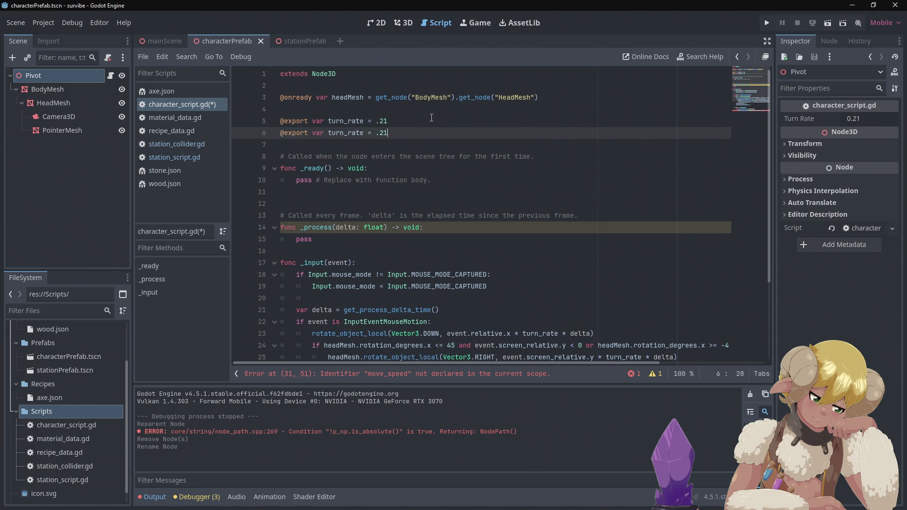
key("Left")
key("Left")
key("BackSpace")
key("BackSpace")
key("BackSpace")
type("move_speed")
key("Right")
key("Right")
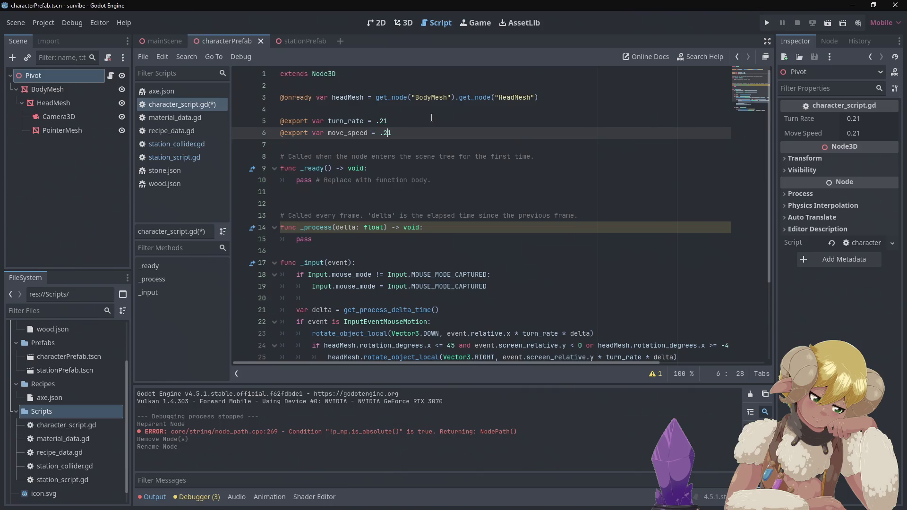
Save the character script and run the project
key("ctrl+s")
scroll(431, 130, "down", 3)
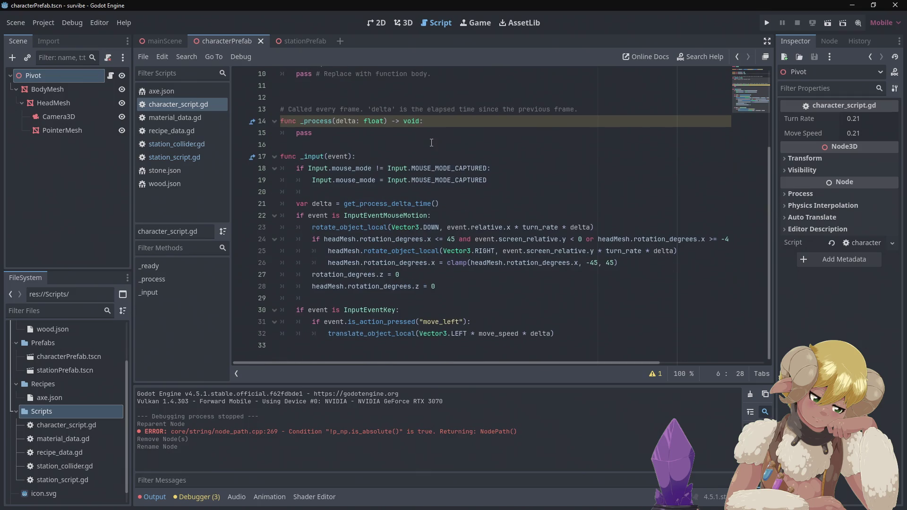
left_click(763, 25)
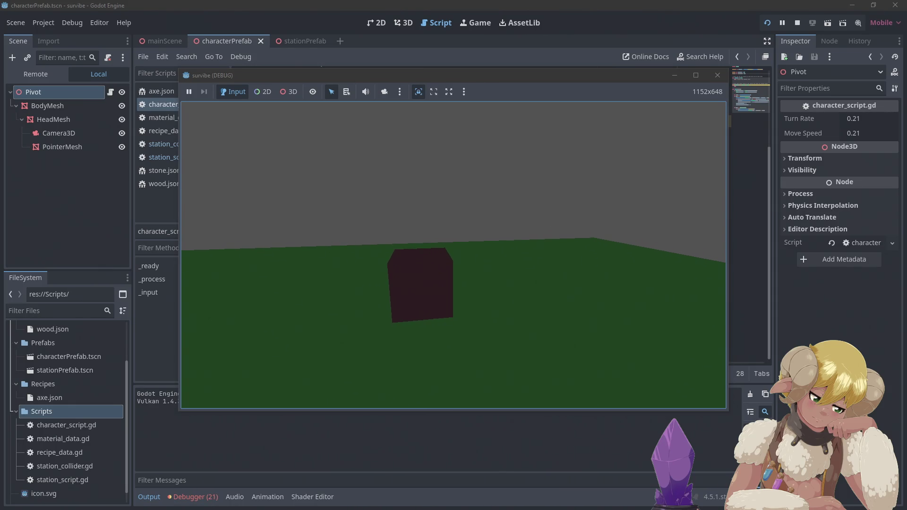
Stop the running game with F8 and switch to the stationPrefab scene
key("F8")
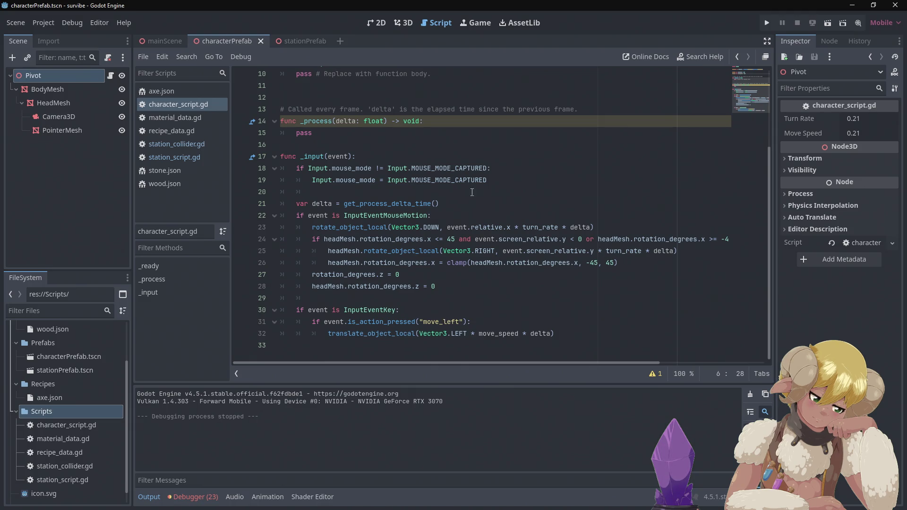
left_click(300, 42)
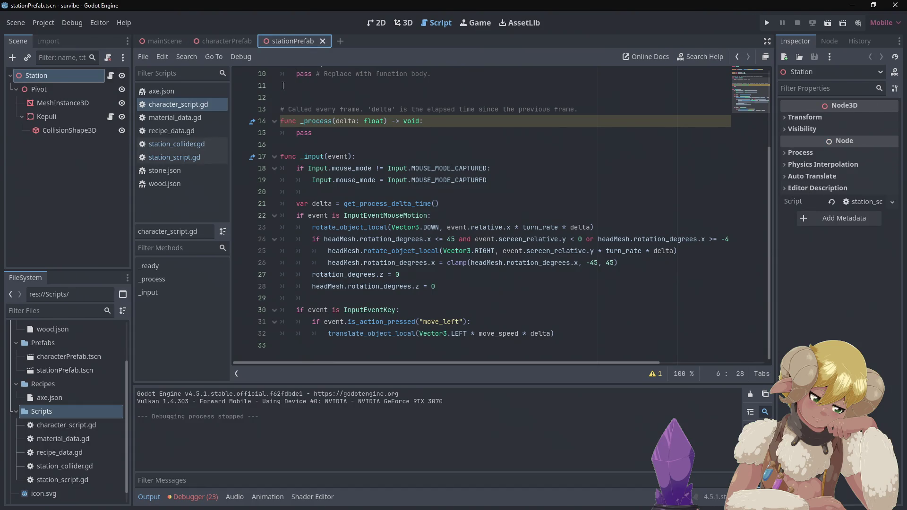
Reparent MeshInstance3D and Kepuli directly onto Station and delete the old Pivot node
left_click(52, 114)
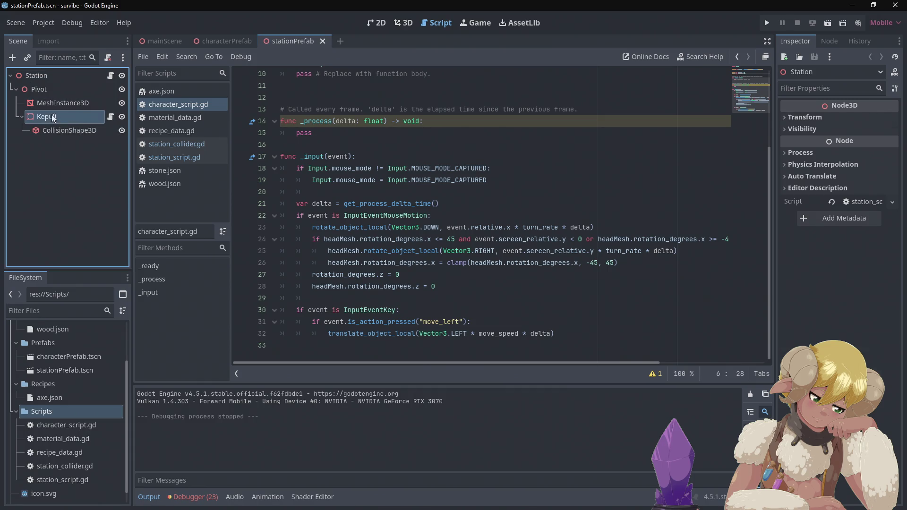
left_click(52, 105, "ctrl")
left_click_drag(53, 103, 55, 82)
left_click(49, 131)
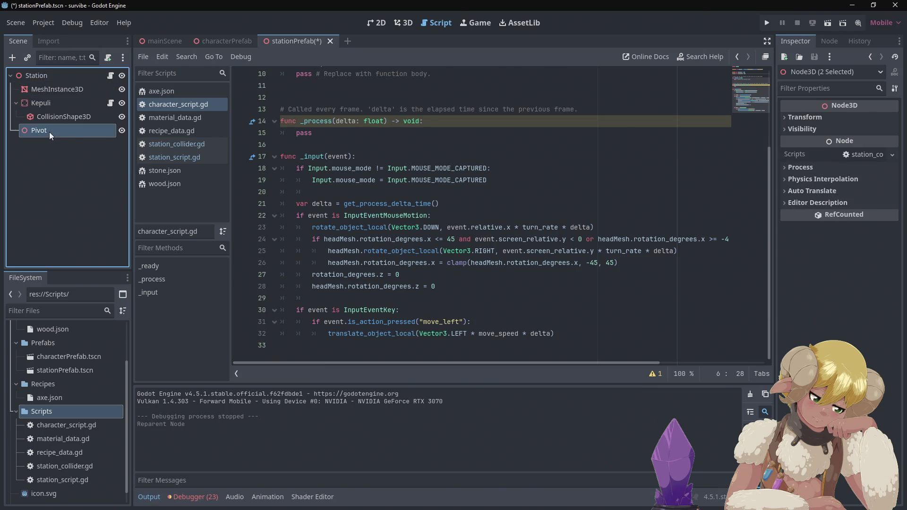
right_click(50, 132)
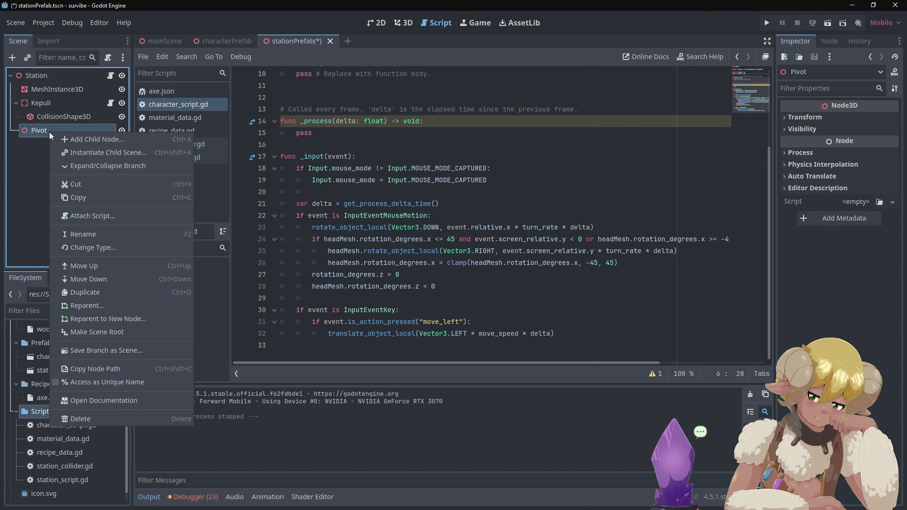
left_click(119, 414)
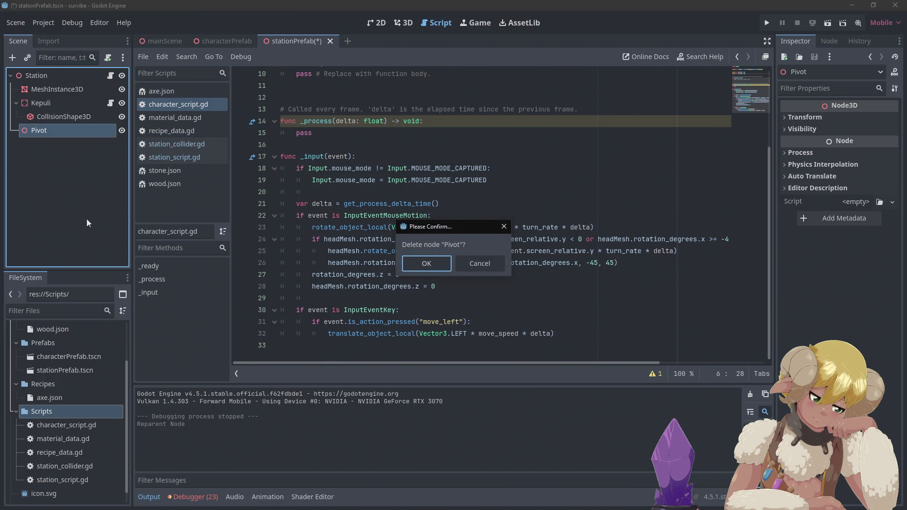
left_click(445, 265)
Rename the Station root node to Pivot and open station_script.gd
right_click(45, 80)
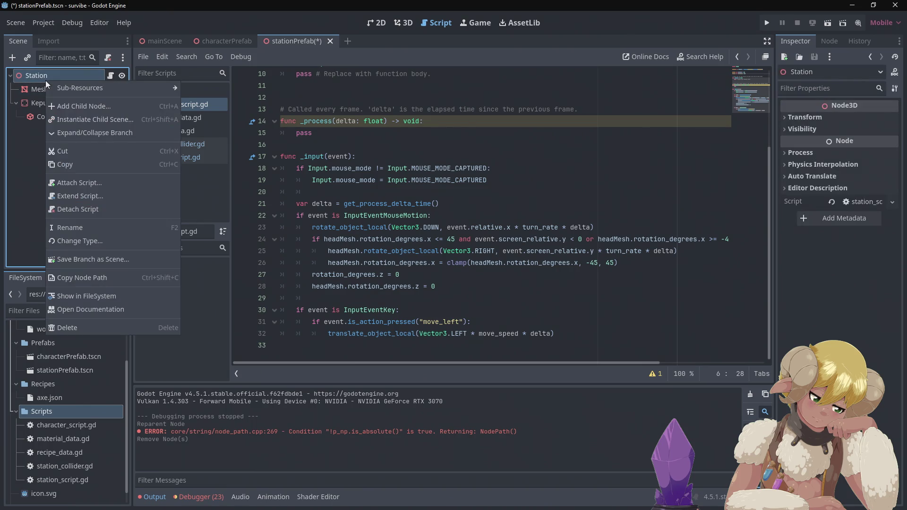
left_click(73, 225)
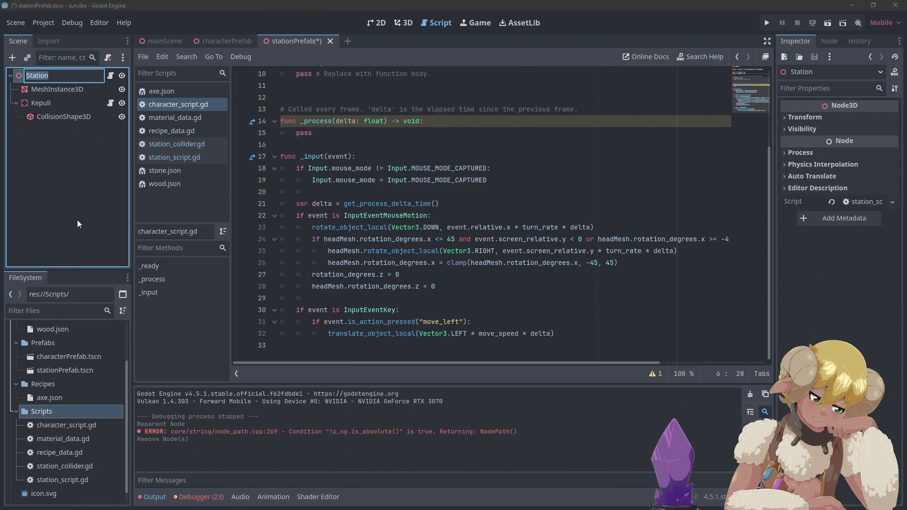
type("P")
type("ivot")
key("Return")
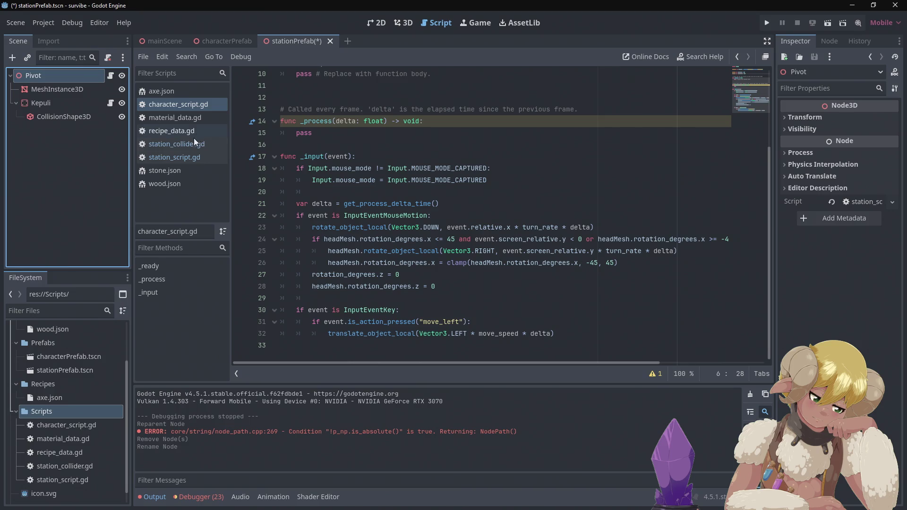
left_click(180, 155)
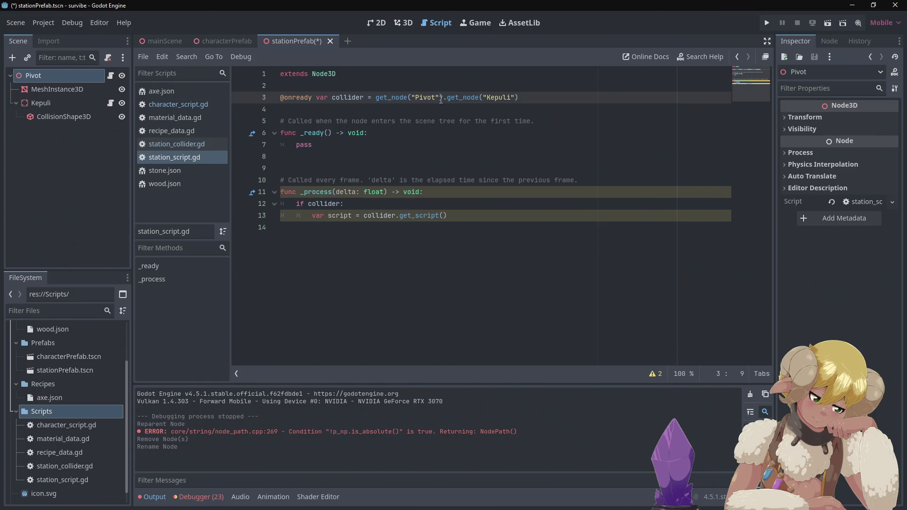
Remove the get_node("Pivot"). part of line 3's collider lookup and save
left_click_drag(447, 98, 381, 97)
key("BackSpace")
key("BackSpace")
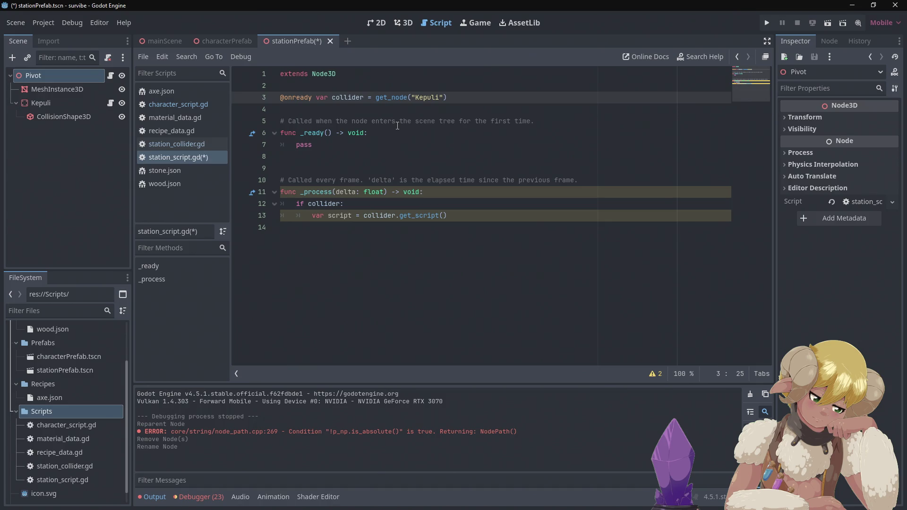
key("ctrl+s")
Open character_script.gd from the characterPrefab scene
left_click(194, 146)
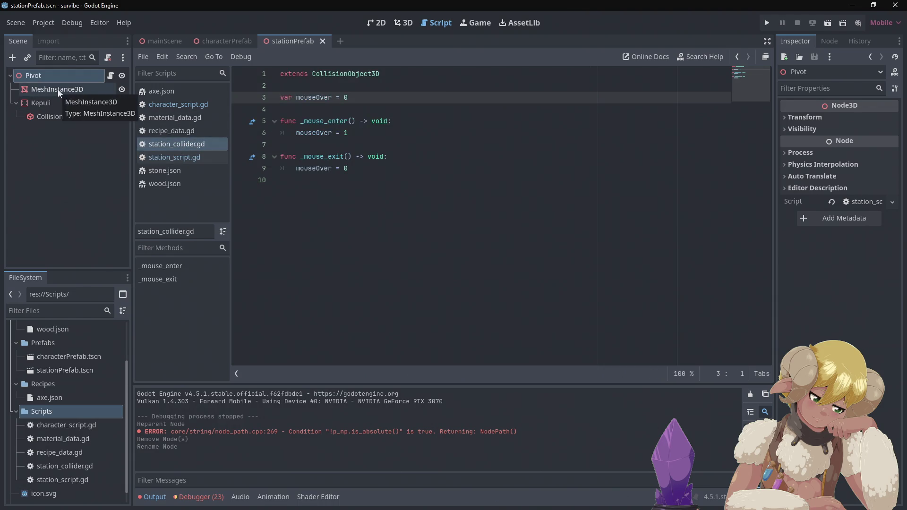
left_click(233, 40)
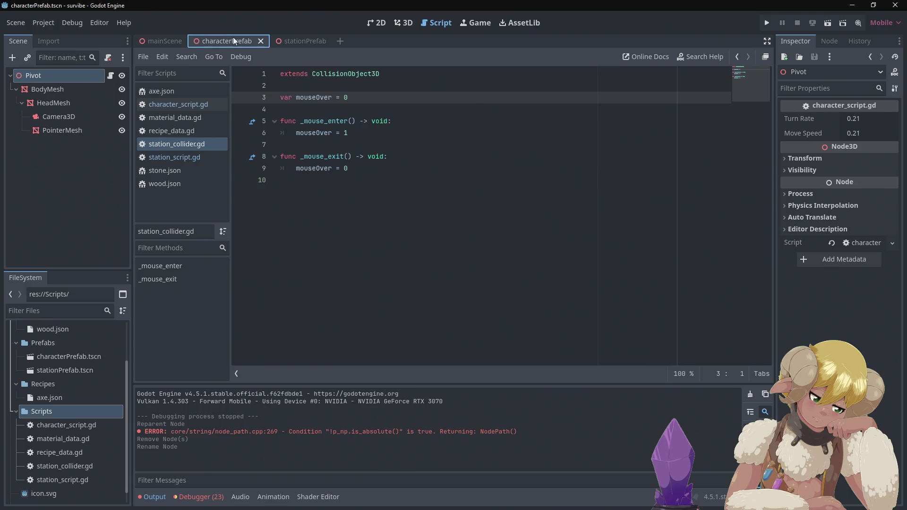
left_click(160, 39)
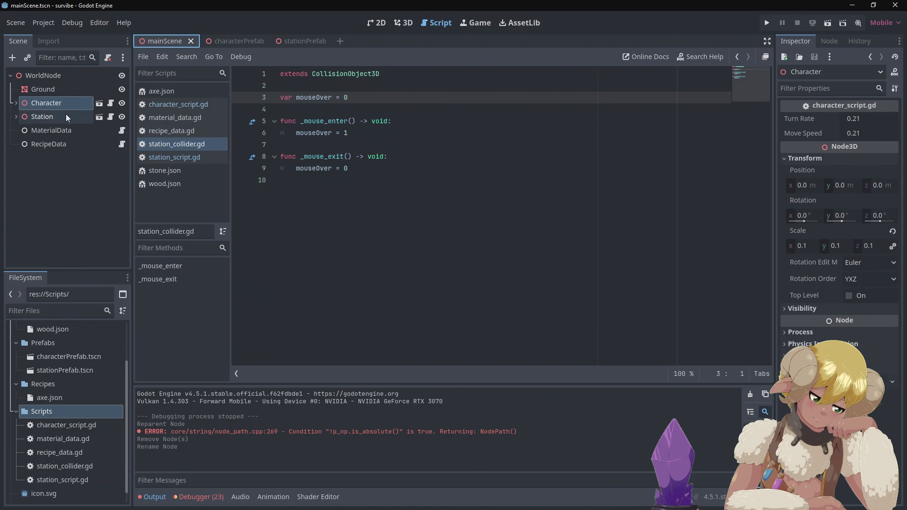
left_click(229, 42)
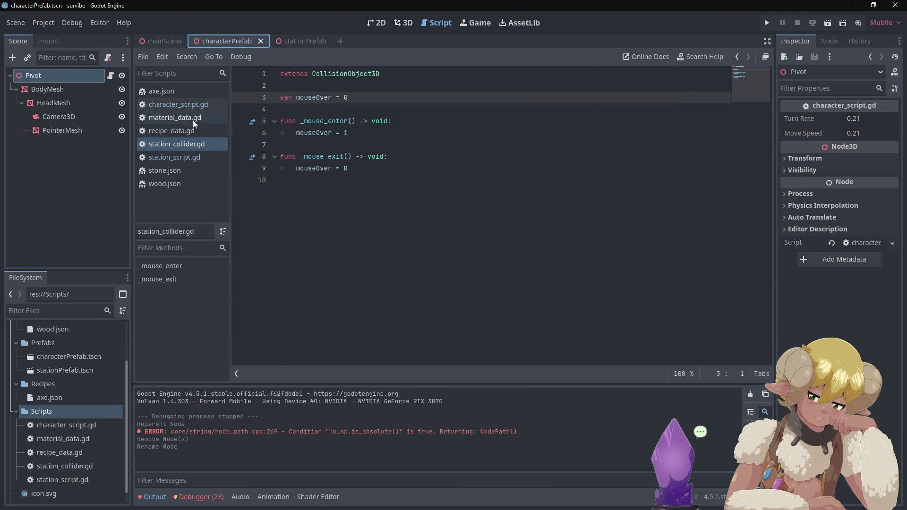
left_click(200, 104)
scroll(491, 217, "down", 3)
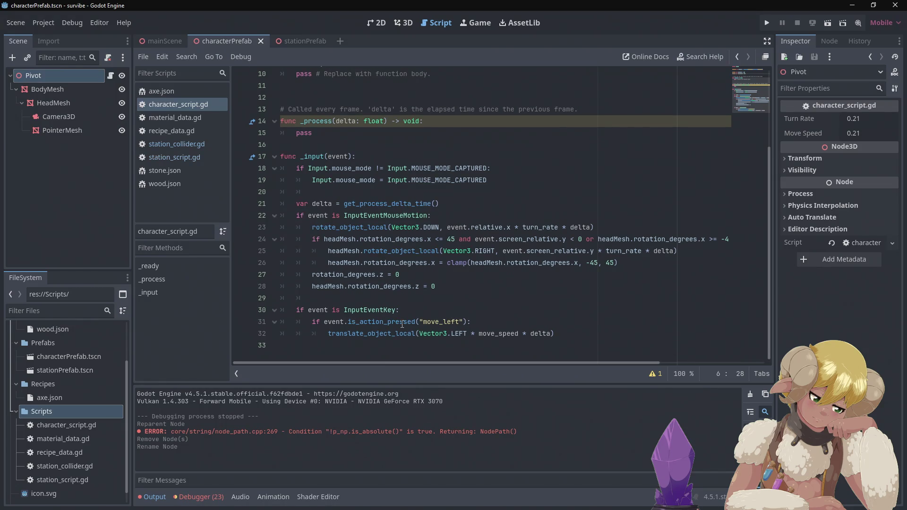
mouse_move(402, 324)
Add a move_left action in the Project Settings Input Map
left_click(53, 24)
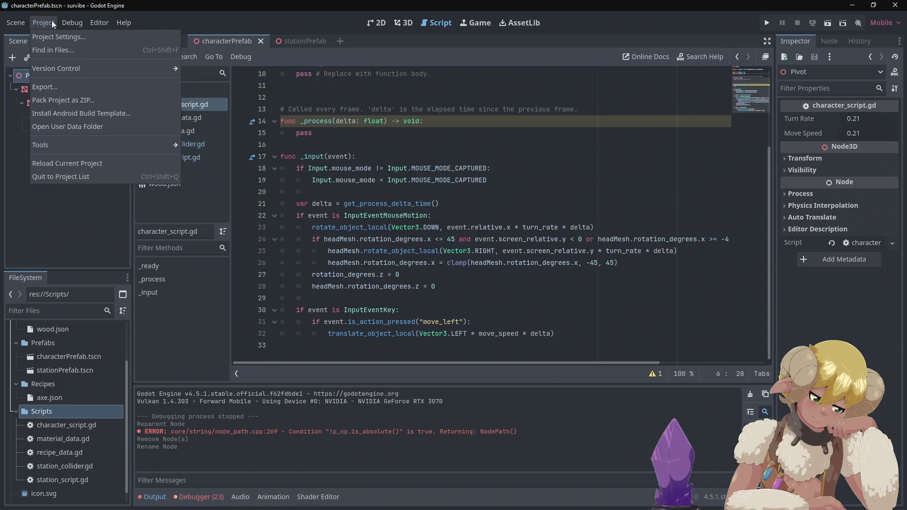
left_click(48, 37)
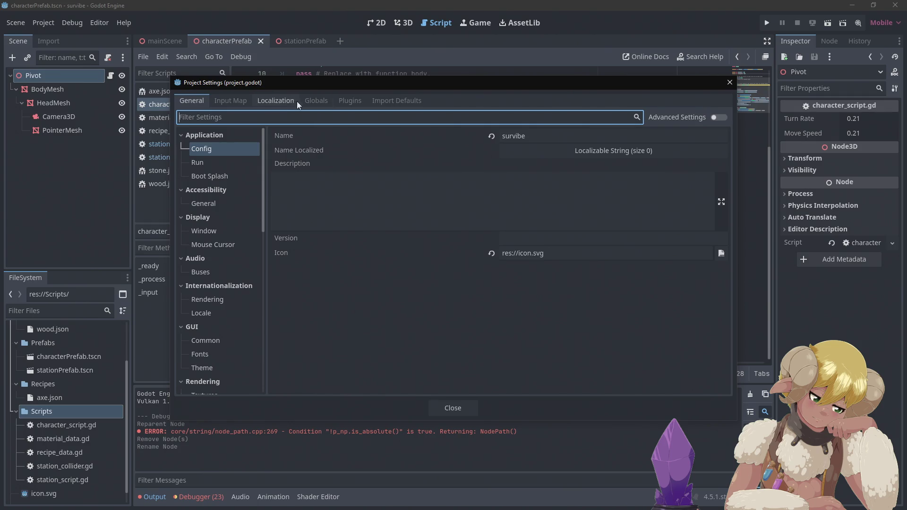
left_click(247, 102)
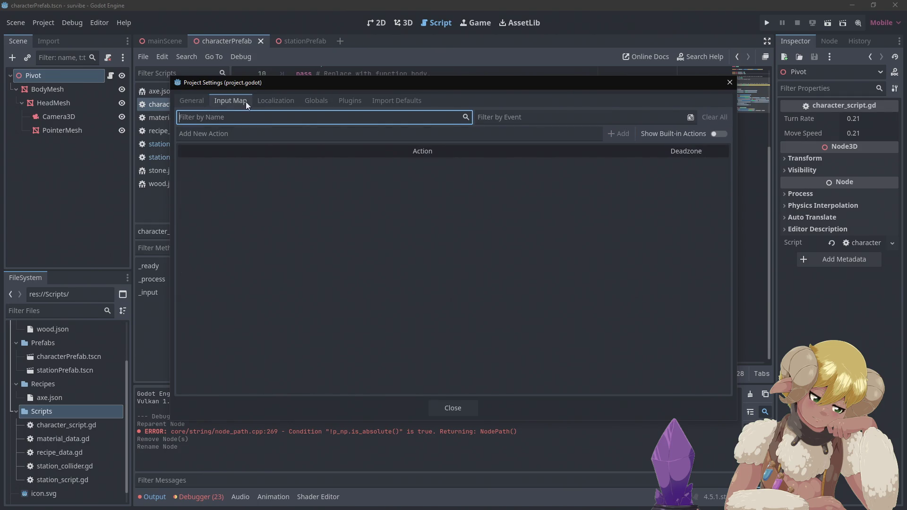
left_click(241, 133)
type("move_left")
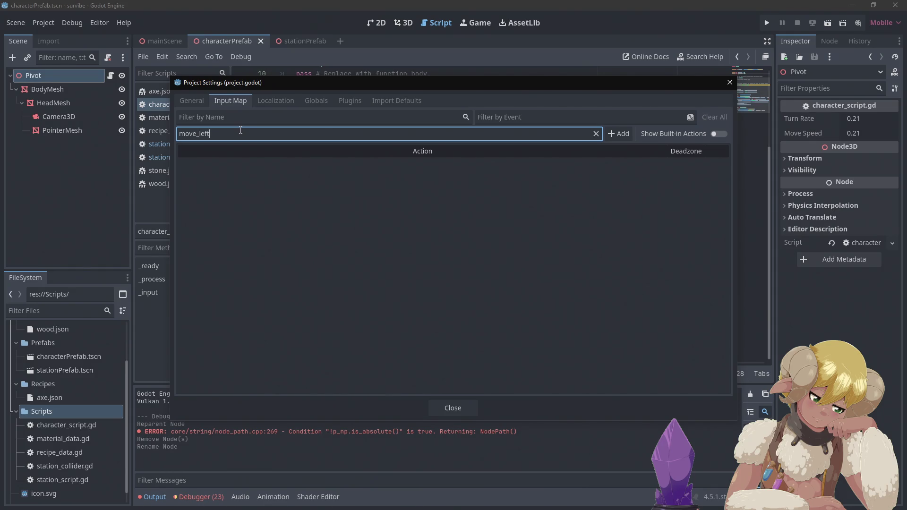
key("Return")
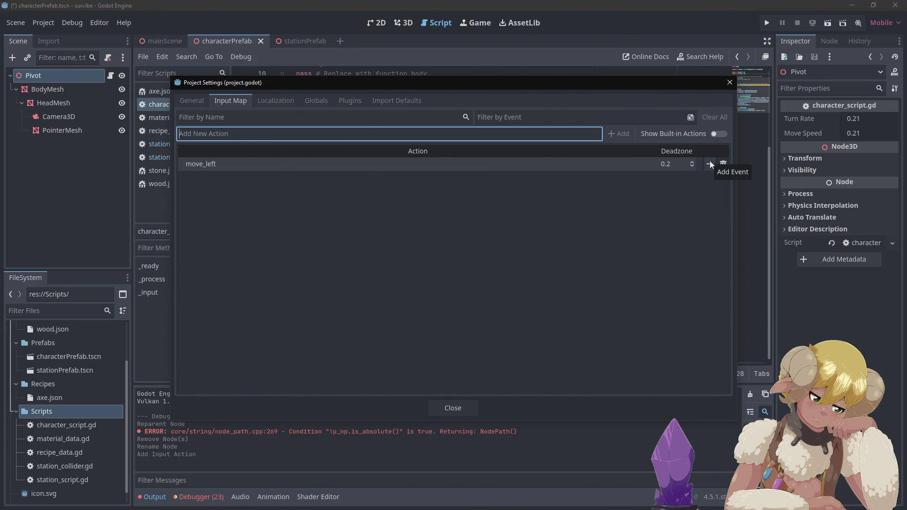
double_click(573, 165)
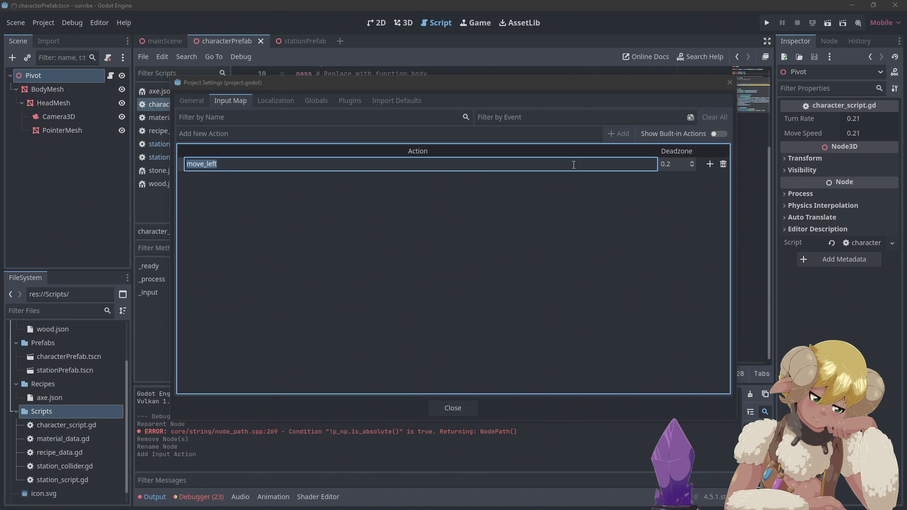
left_click(544, 189)
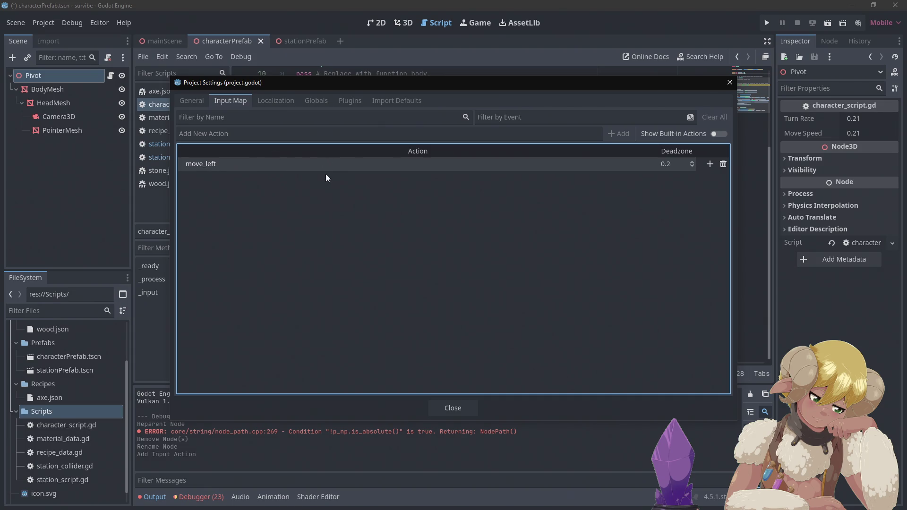
Open the event picker for move_left and browse the Keyboard Keys category
left_click(710, 164)
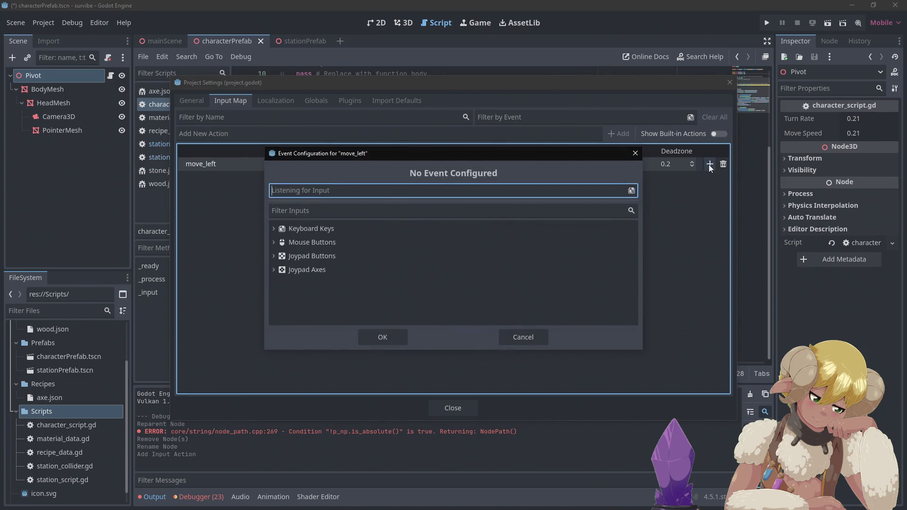
left_click(316, 228)
left_click(274, 228)
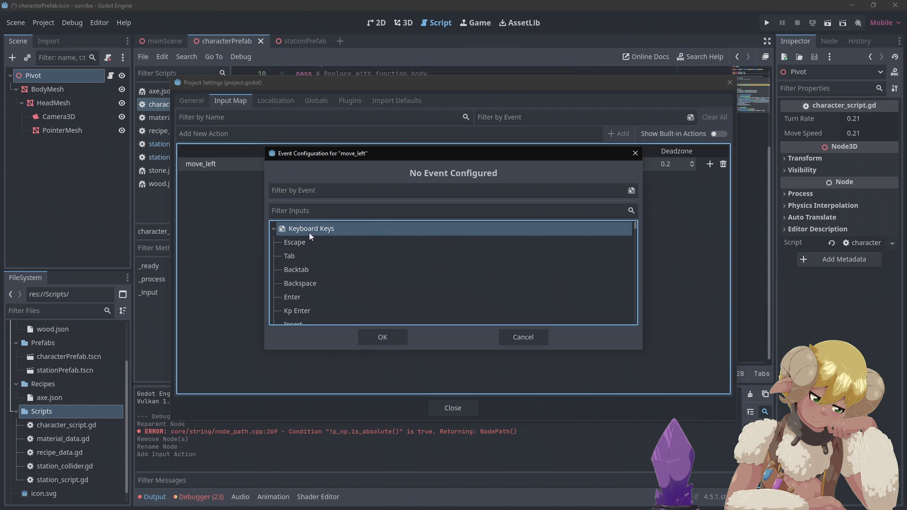
left_click(273, 229)
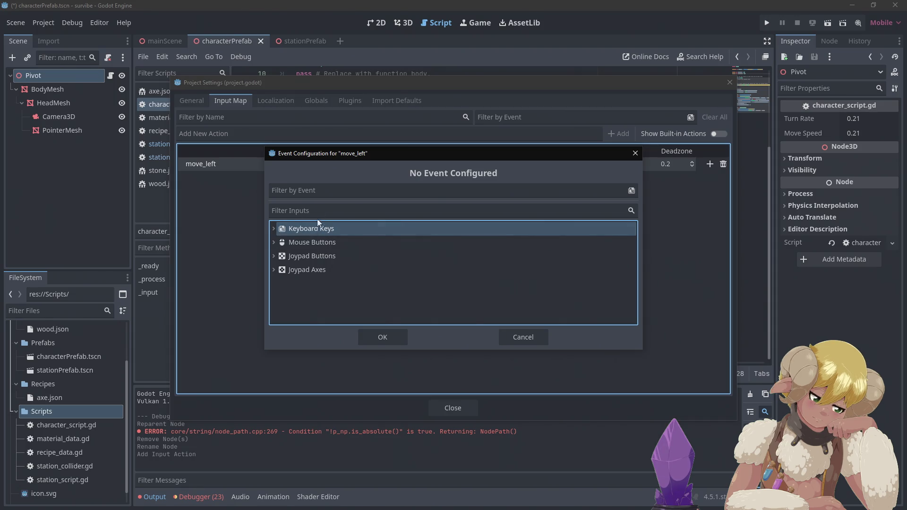
Filter the event list for A and bind A (Physical) to move_left
left_click(323, 209)
type("A")
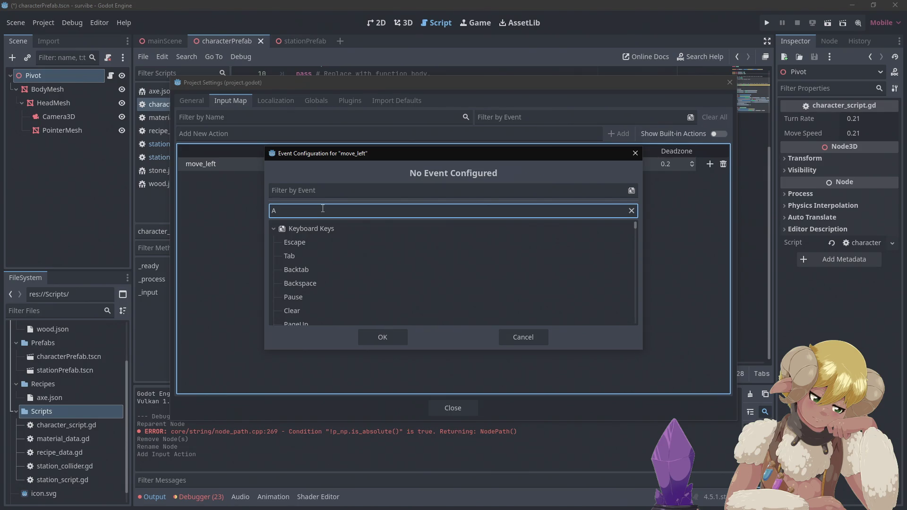
key("BackSpace")
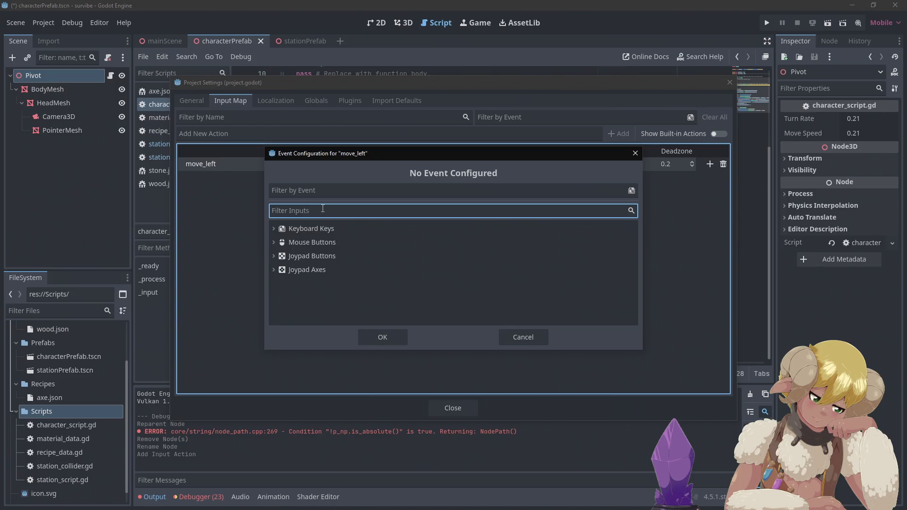
type("jay_")
key("BackSpace")
key("BackSpace")
key("BackSpace")
type("ke")
key("BackSpace")
key("BackSpace")
type("key")
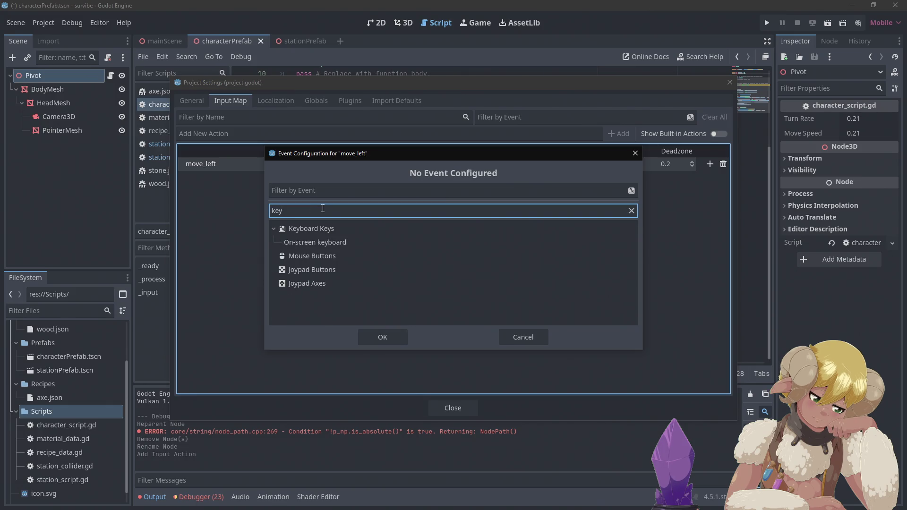
key("BackSpace")
key("BackSpace")
key("BackSpace")
type("A")
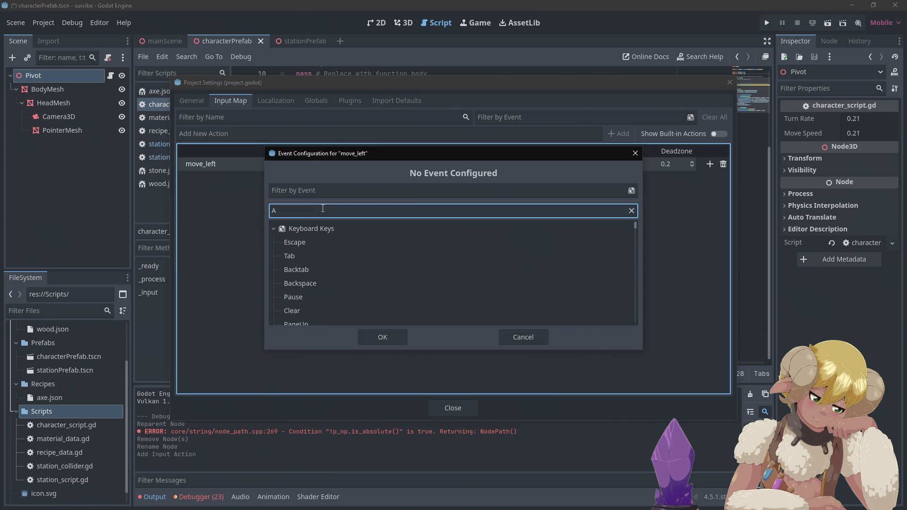
scroll(361, 280, "down", 5)
scroll(384, 281, "down", 10)
scroll(432, 269, "down", 8)
left_click(407, 282)
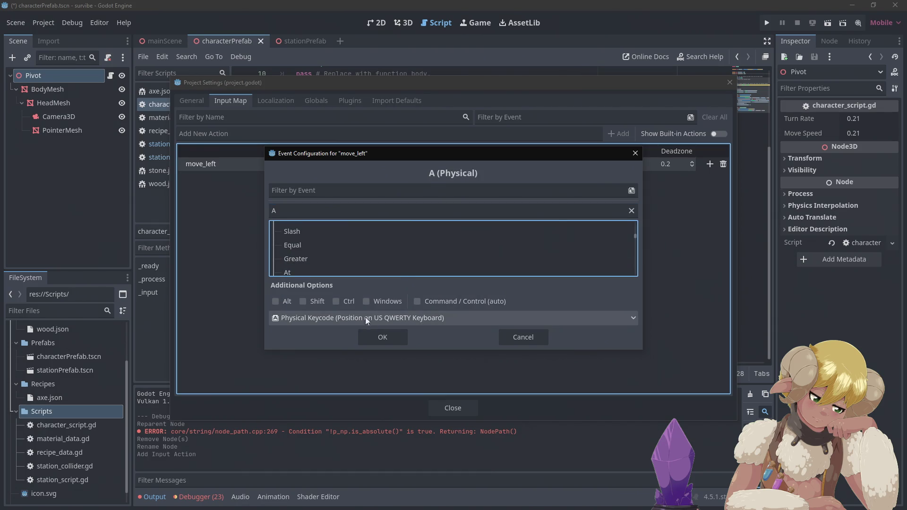
left_click(390, 338)
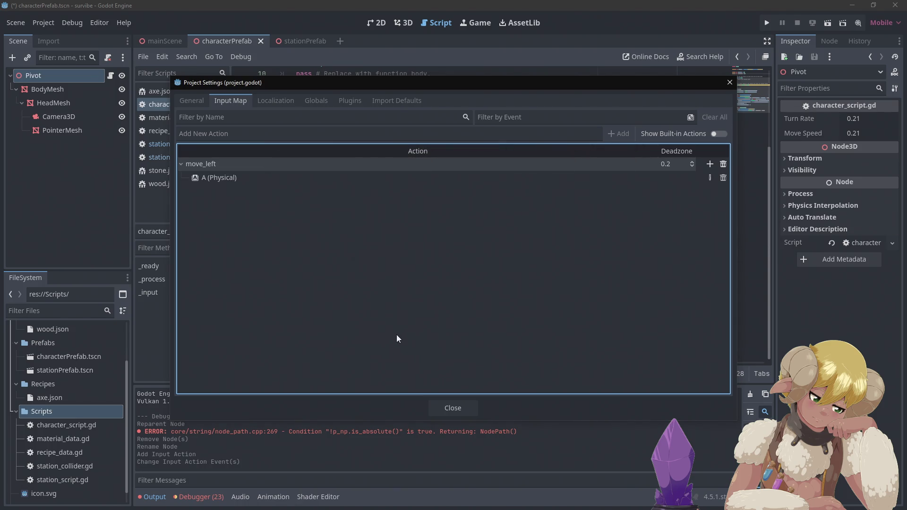
Add a move_right action to the Input Map
left_click(224, 134)
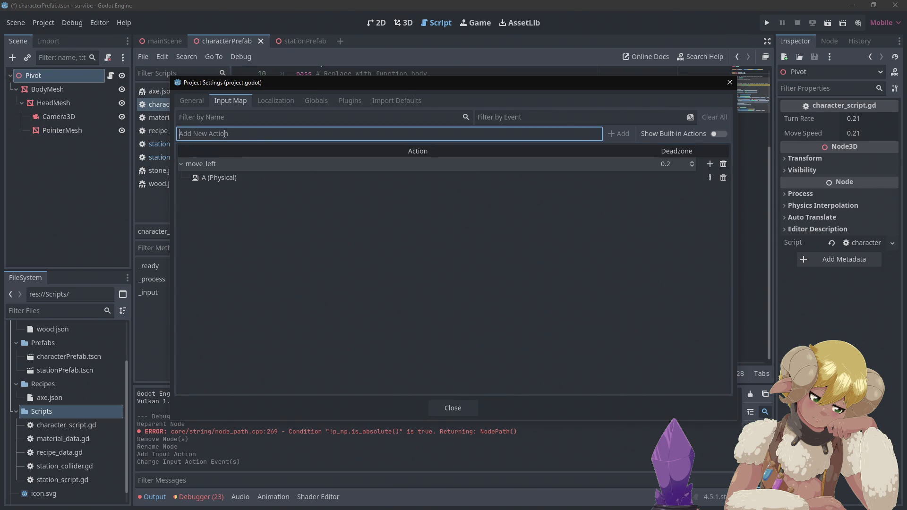
type("move_r")
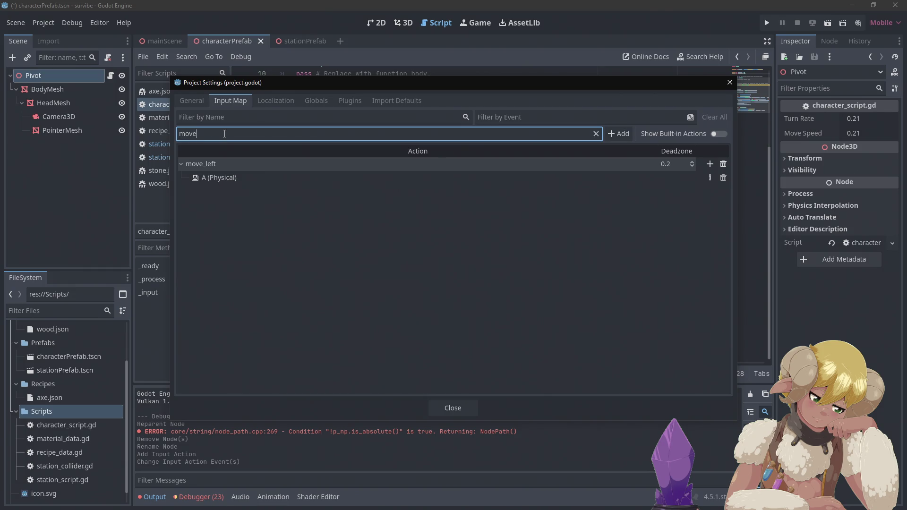
type("ight")
key("Return")
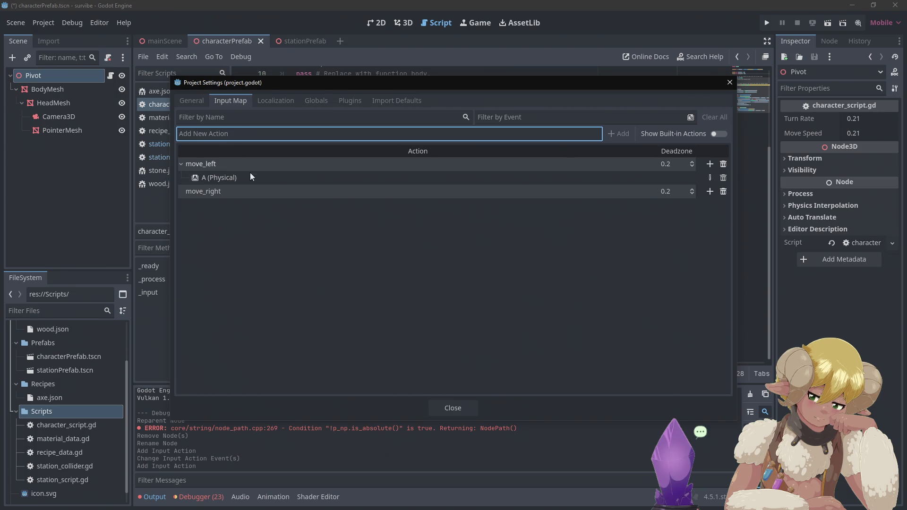
Filter the event list for D and choose D (Physical) for move_right
left_click(705, 192)
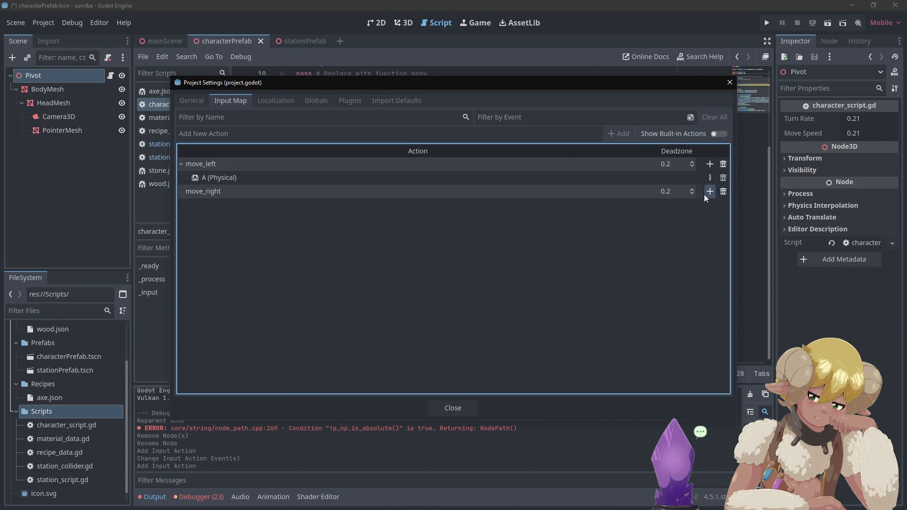
left_click(315, 211)
key("BackSpace")
type("D")
scroll(370, 270, "up", 5)
scroll(386, 283, "up", 10)
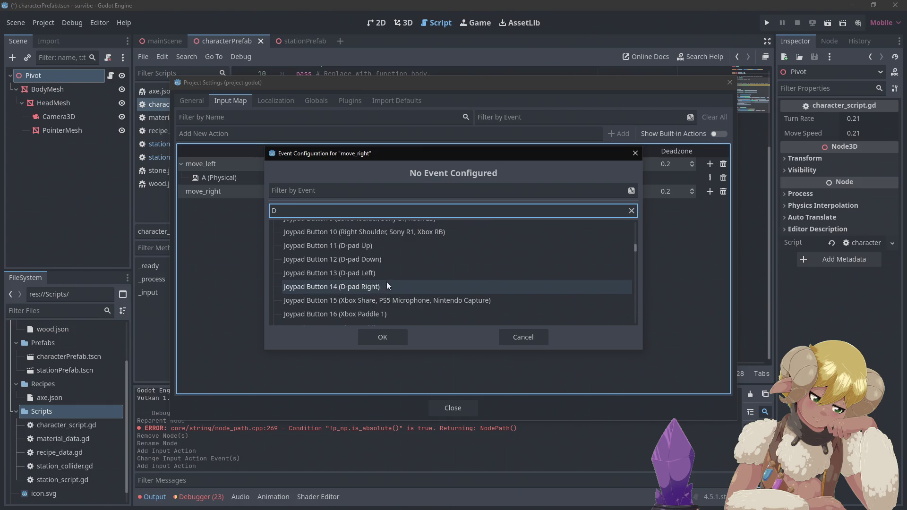
scroll(388, 285, "up", 10)
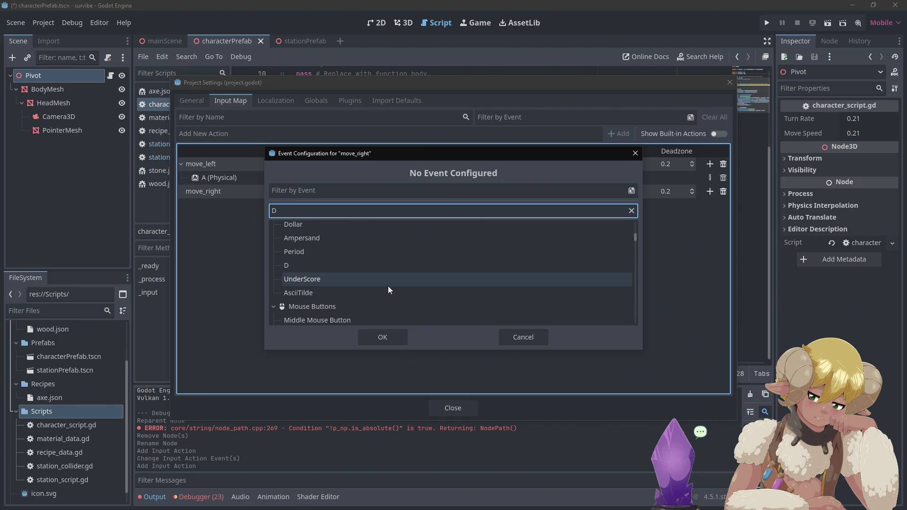
left_click(316, 316)
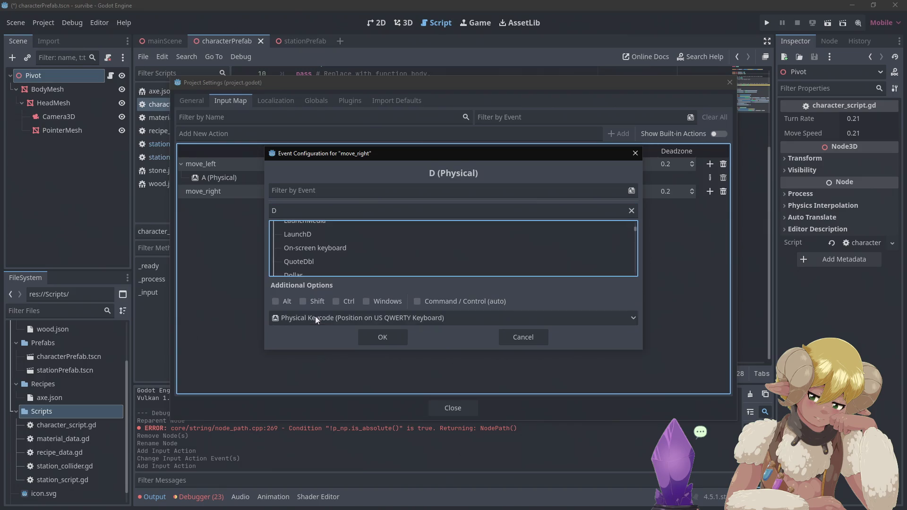
Confirm D for move_right and add a move_forward action
left_click(394, 338)
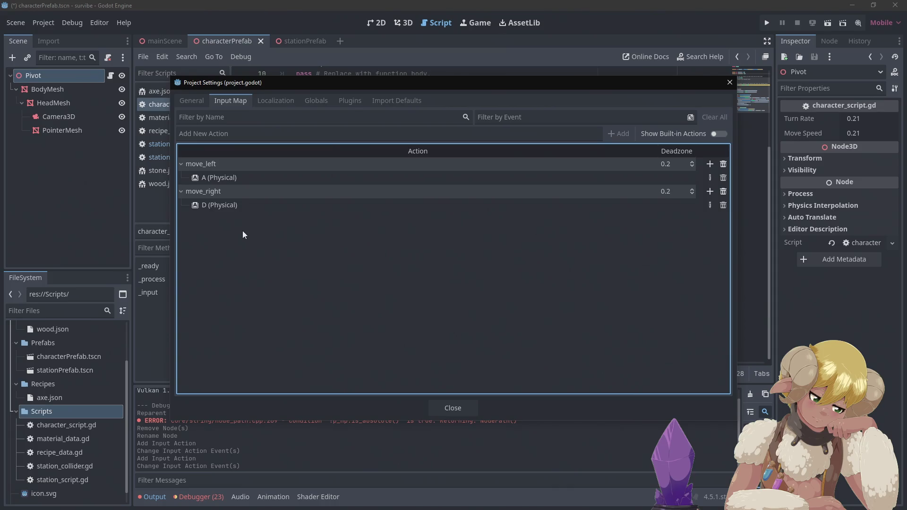
left_click(207, 134)
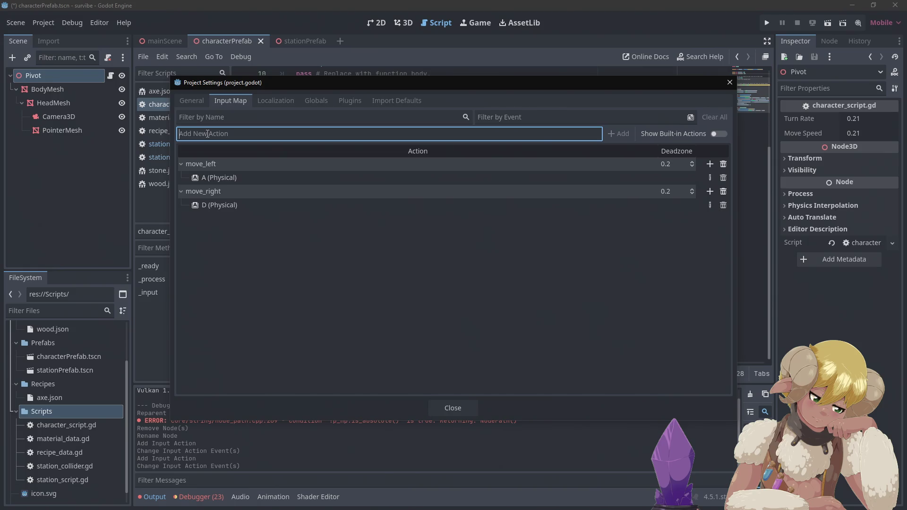
type("move_")
type("forward")
key("Return")
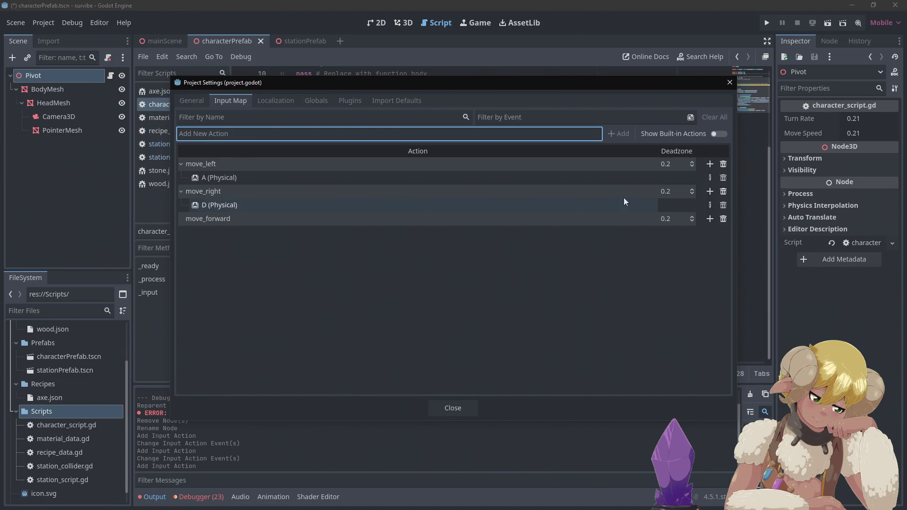
Bind W (Physical) to move_forward and enter move_backward as a new action name
left_click(710, 220)
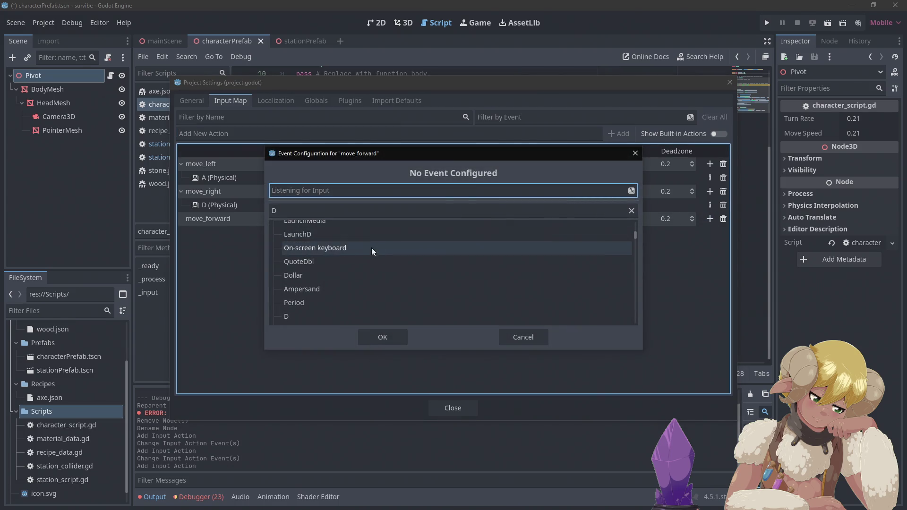
left_click(323, 211)
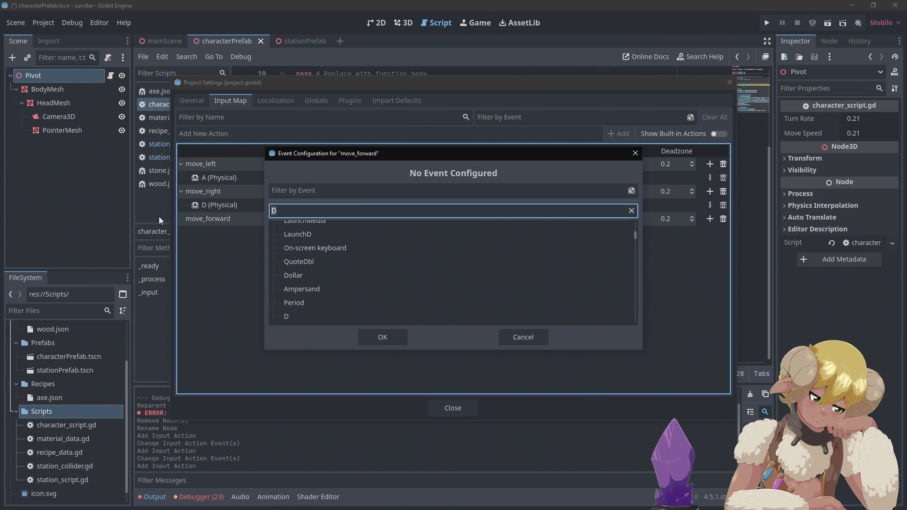
type("W")
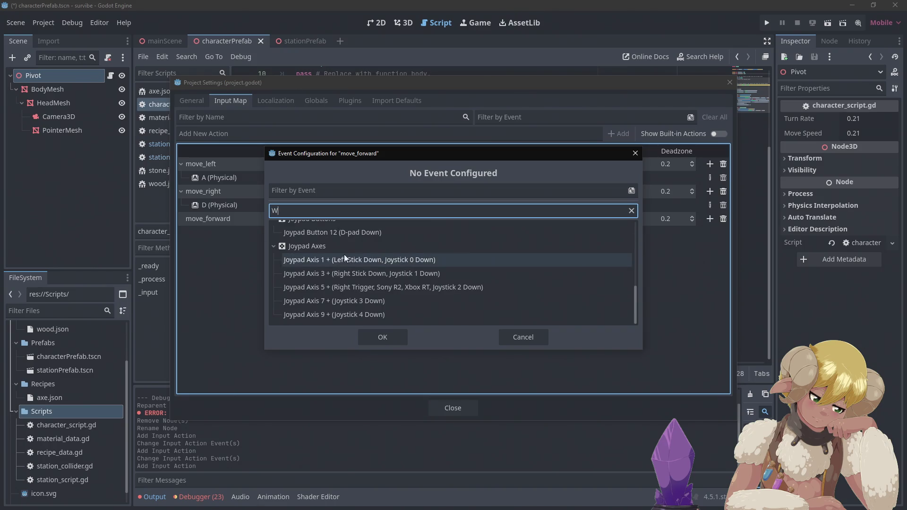
scroll(378, 277, "up", 5)
left_click(373, 276)
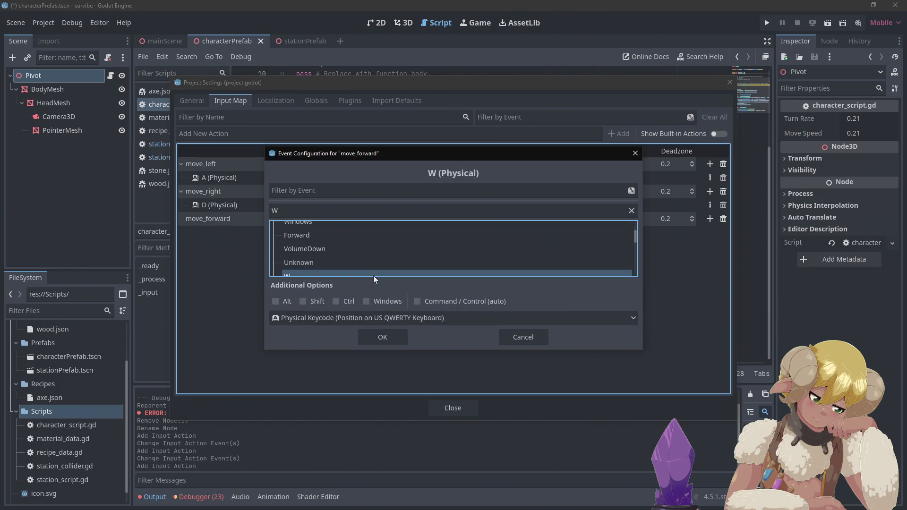
left_click(382, 338)
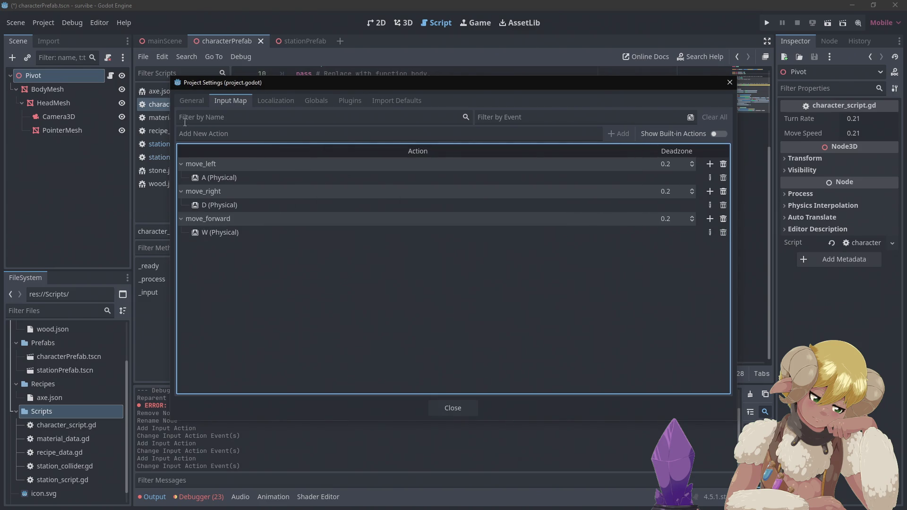
left_click(198, 132)
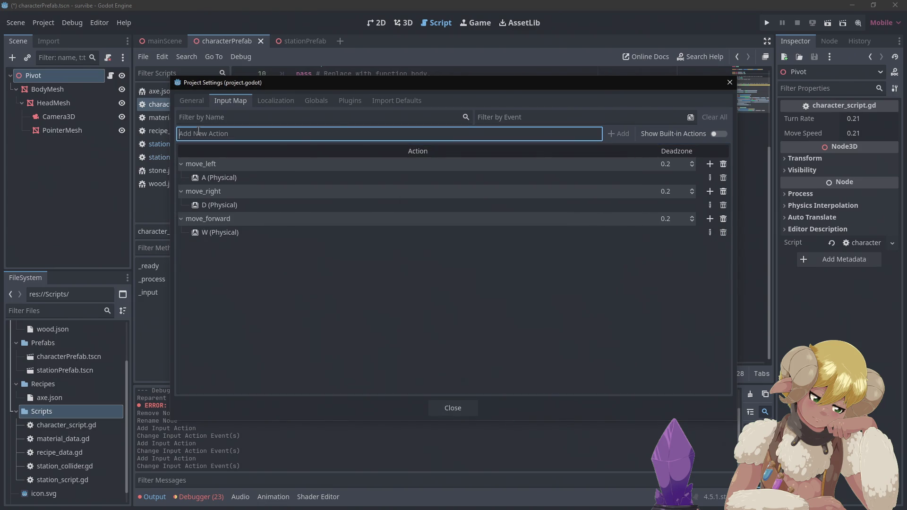
type("move")
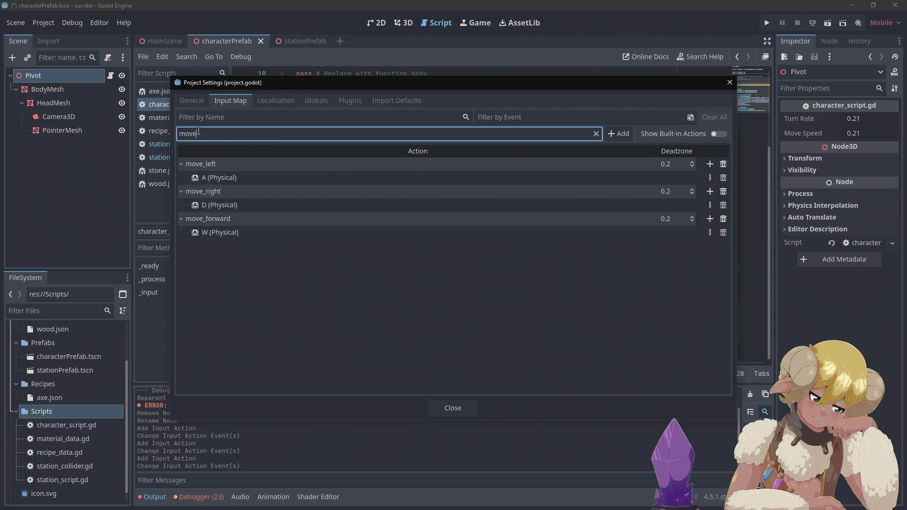
type("_")
type("backward")
Create move_backward, bind it to S (Physical), and close Project Settings
key("Return")
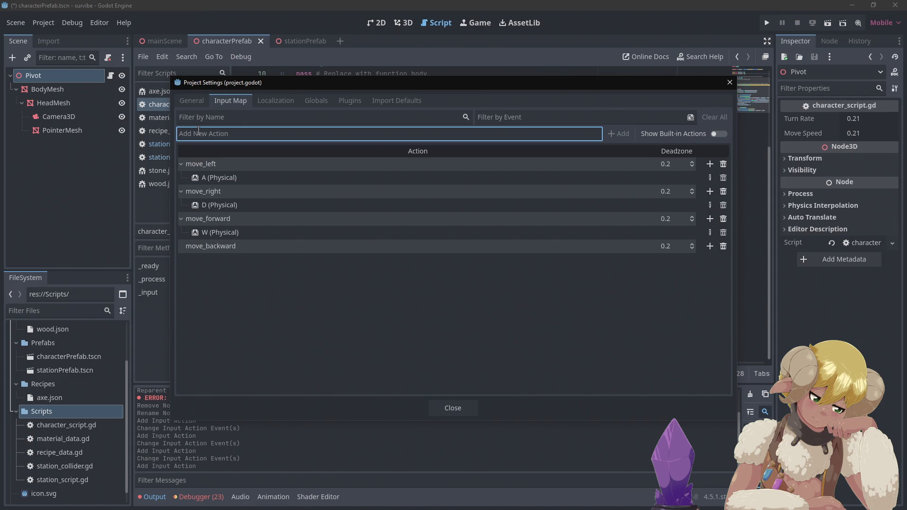
left_click(705, 248)
type("W")
left_click(323, 216)
key("BackSpace")
type("S")
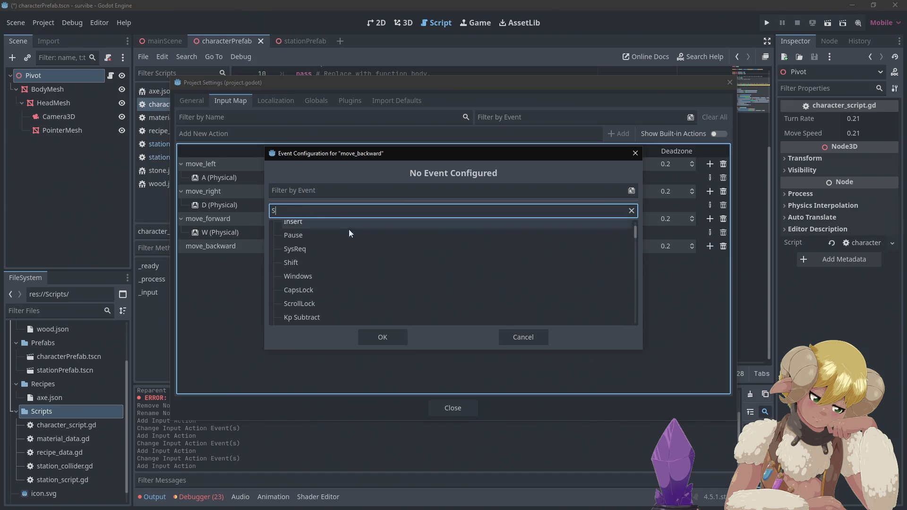
scroll(359, 266, "up", 2)
scroll(369, 268, "down", 10)
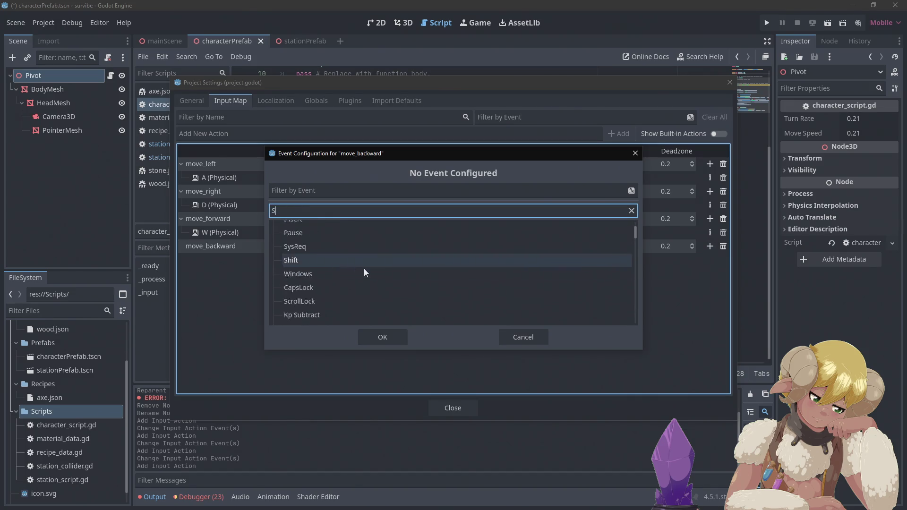
scroll(379, 268, "down", 15)
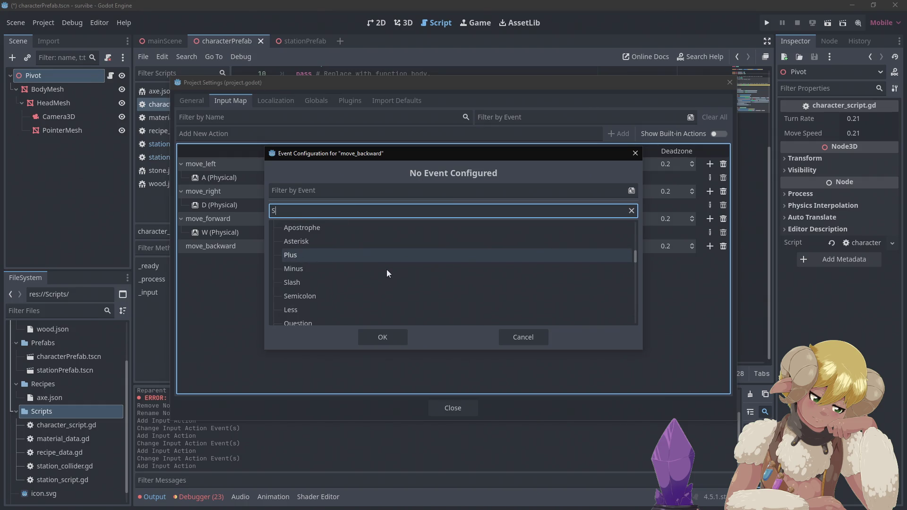
left_click(355, 249)
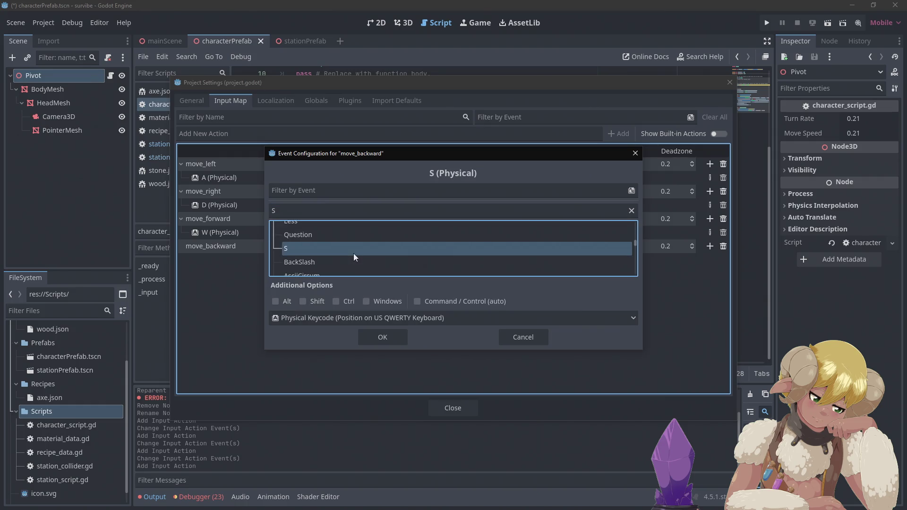
left_click(383, 336)
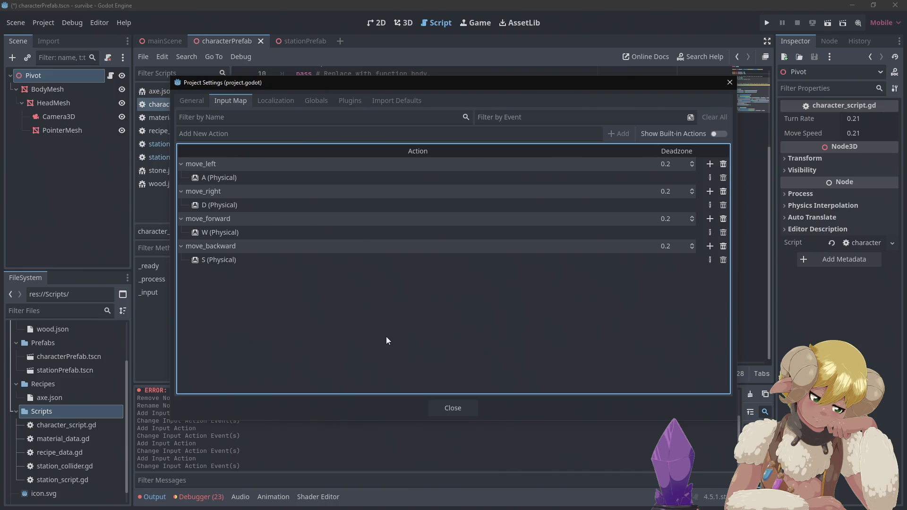
left_click(453, 410)
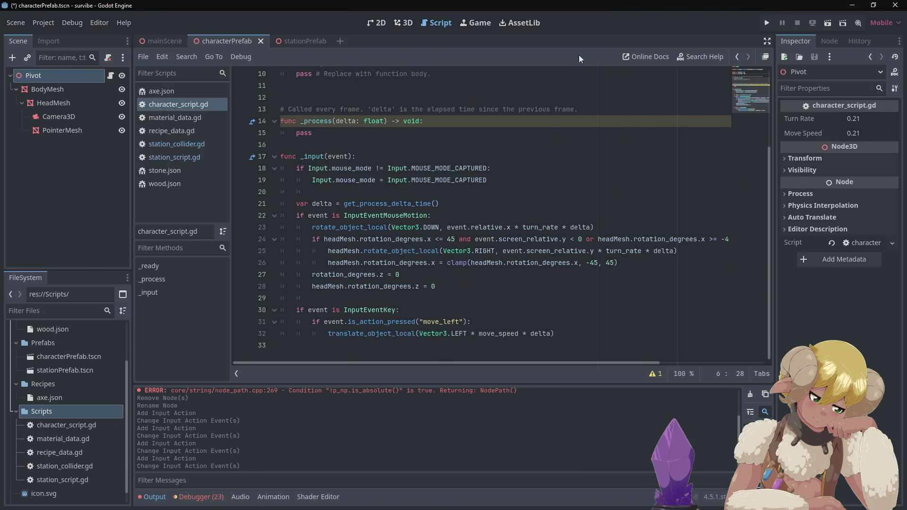
left_click(764, 22)
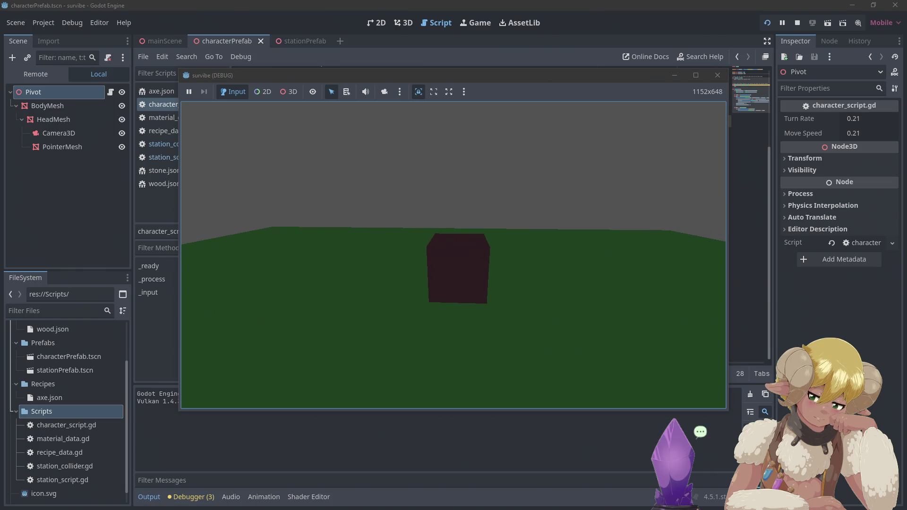
key("F8")
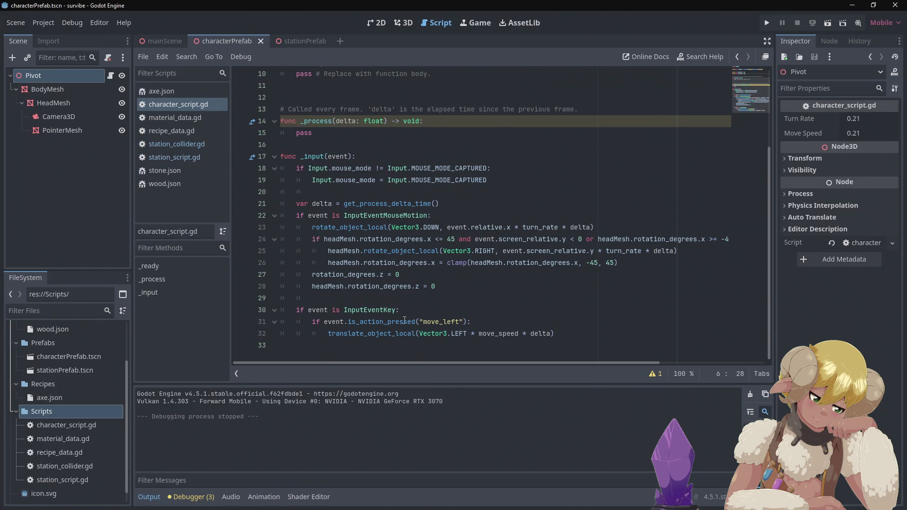
scroll(405, 320, "up", 3)
Change the move_speed value on line 6 to 4
key("BackSpace")
key("BackSpace")
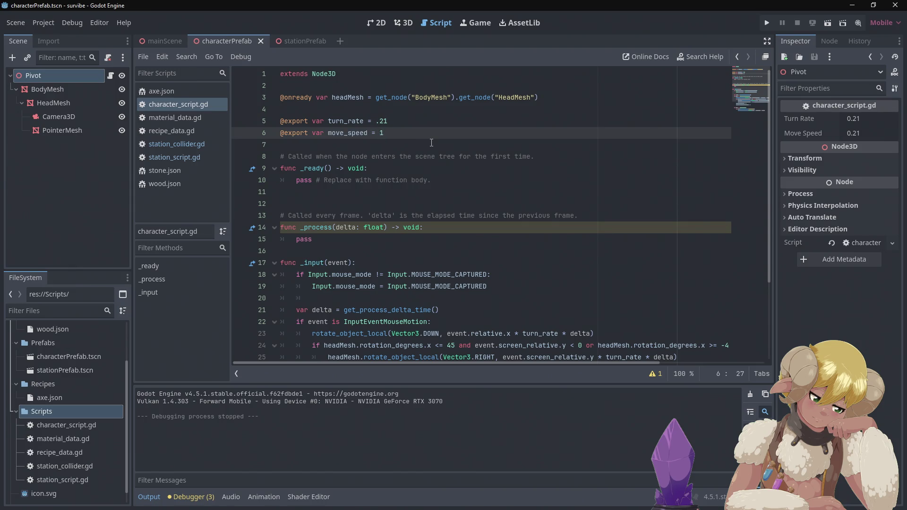
left_click_drag(418, 135, 376, 134)
type("4")
Run the game, test movement with the D key, then stop it
left_click(768, 20)
key("d")
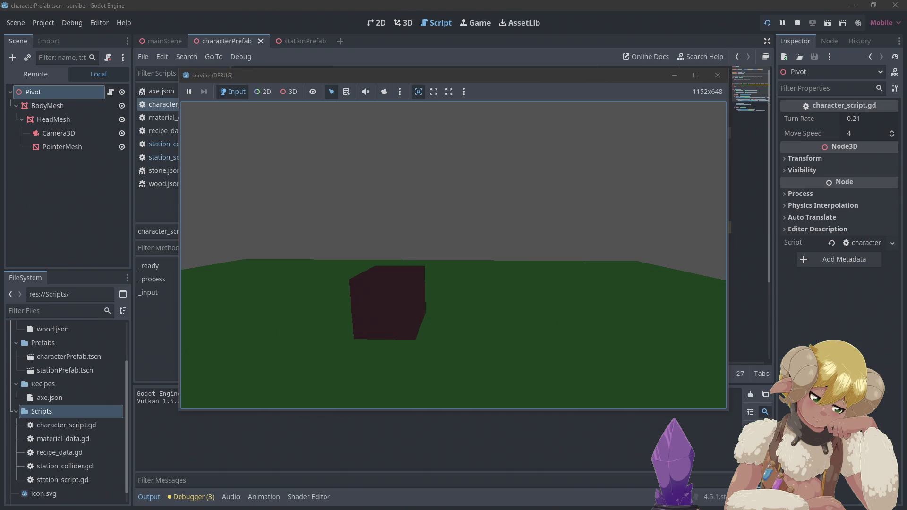
key("F8")
scroll(463, 254, "down", 3)
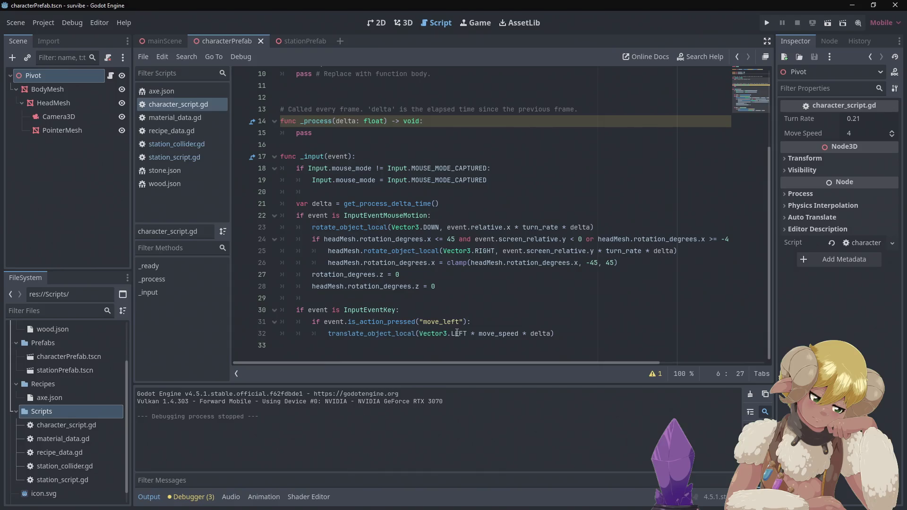
Swap the direction constant on line 32 so move_right translates along MODEL_RIGHT
mouse_move(457, 333)
double_click(457, 333)
mouse_move(457, 334)
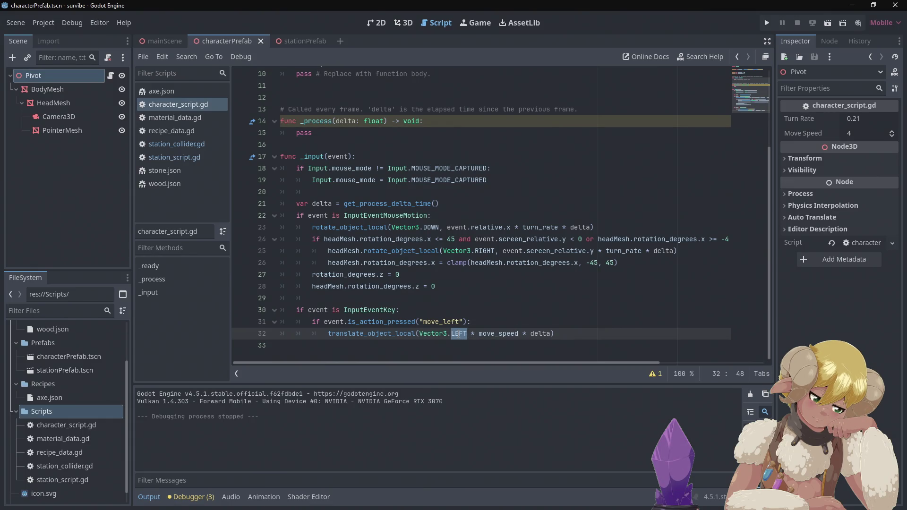
type("R")
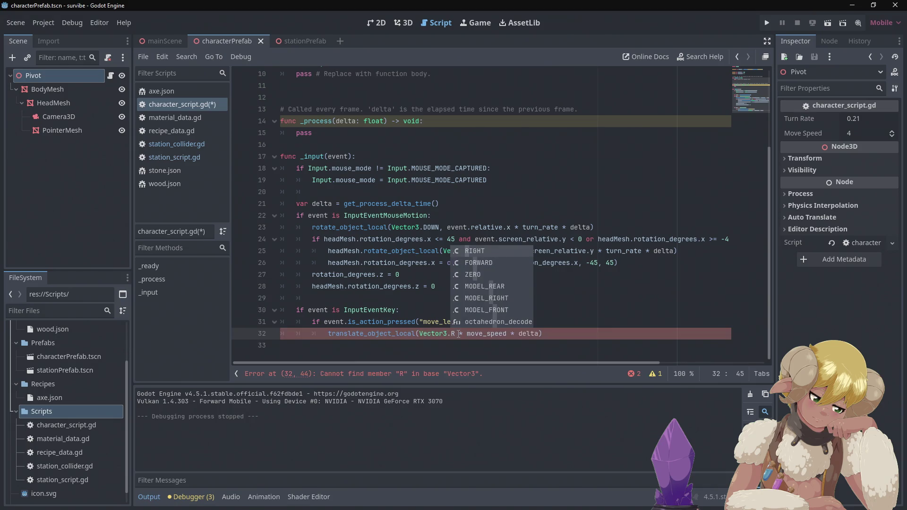
Run the game, test left and right movement with the arrow keys, then stop it
key("F5")
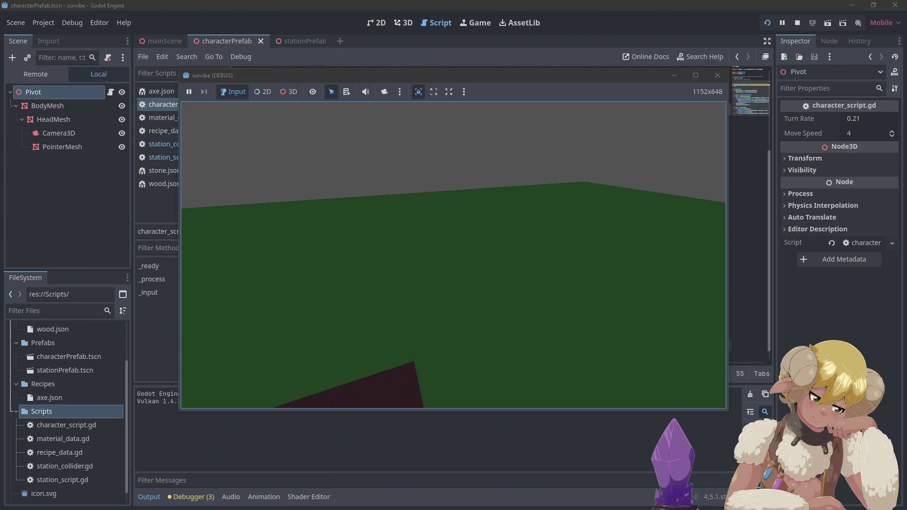
key("Left")
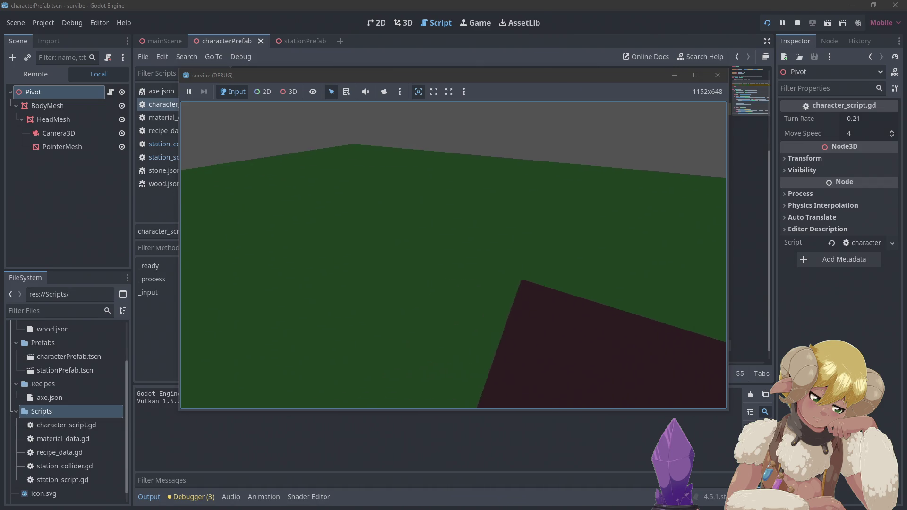
key("Right")
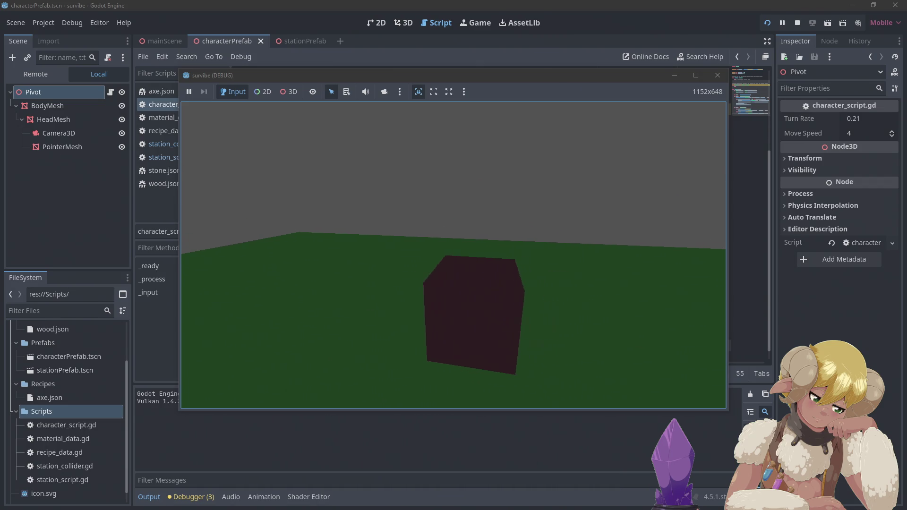
key("Left")
key("Right")
key("Right")
key("Left")
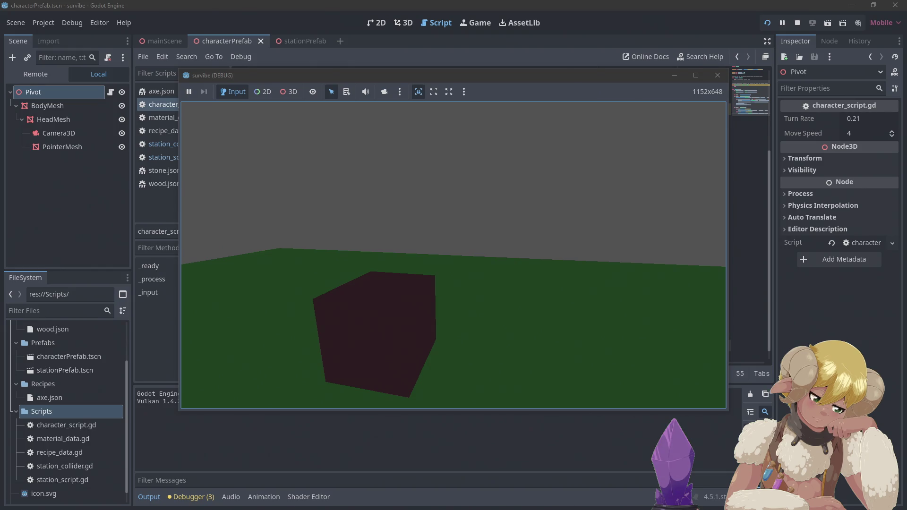
key("F8")
mouse_move(451, 255)
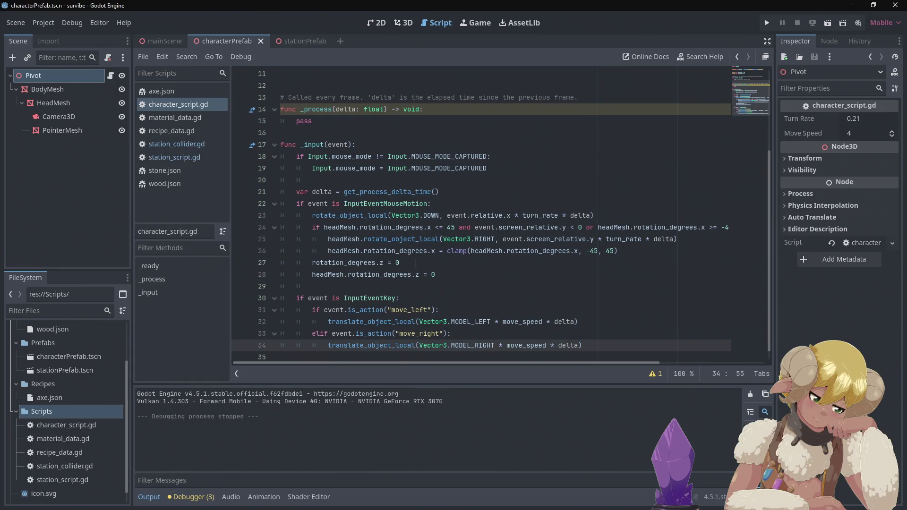
Select the move_left/move_right branches on lines 31–34 and open a new line after line 34
scroll(416, 263, "down", 1)
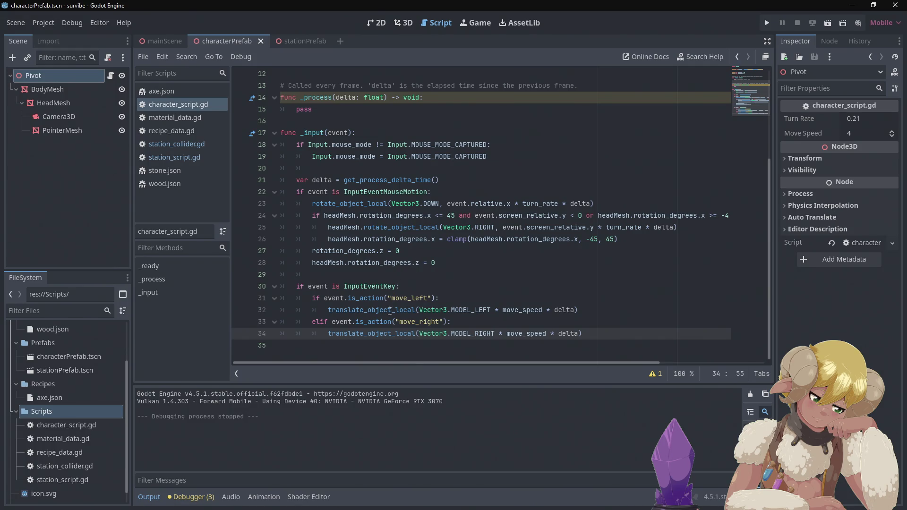
mouse_move(382, 332)
mouse_move(581, 337)
left_mouse_down()
mouse_move(283, 323)
mouse_move(323, 307)
mouse_move(313, 299)
left_mouse_up()
key("ctrl+c")
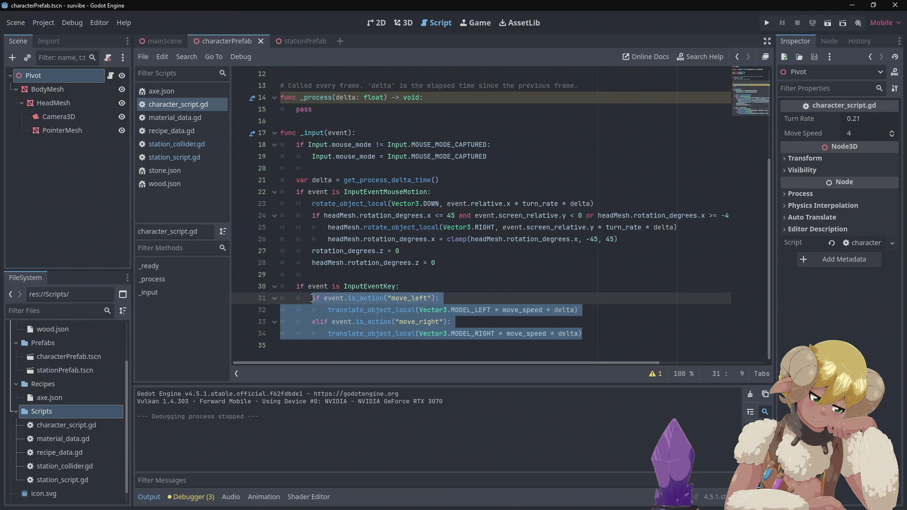
left_click(588, 334)
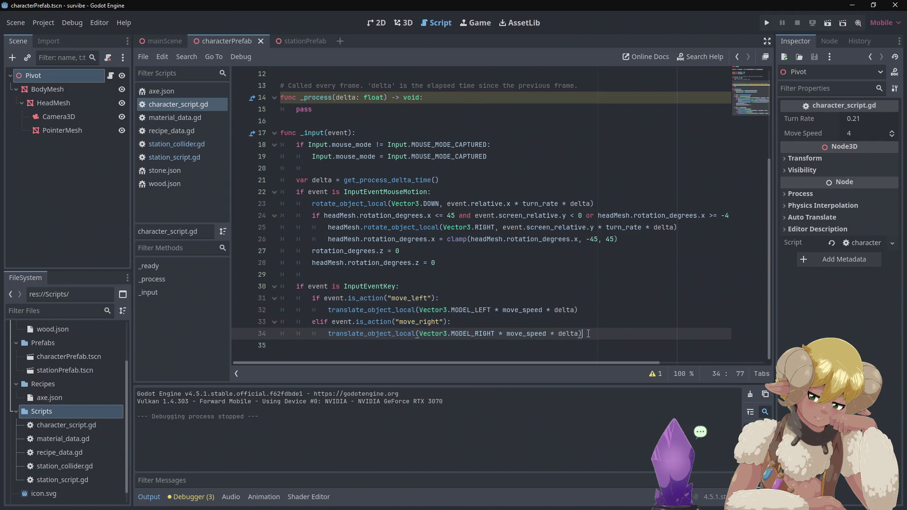
key("Return")
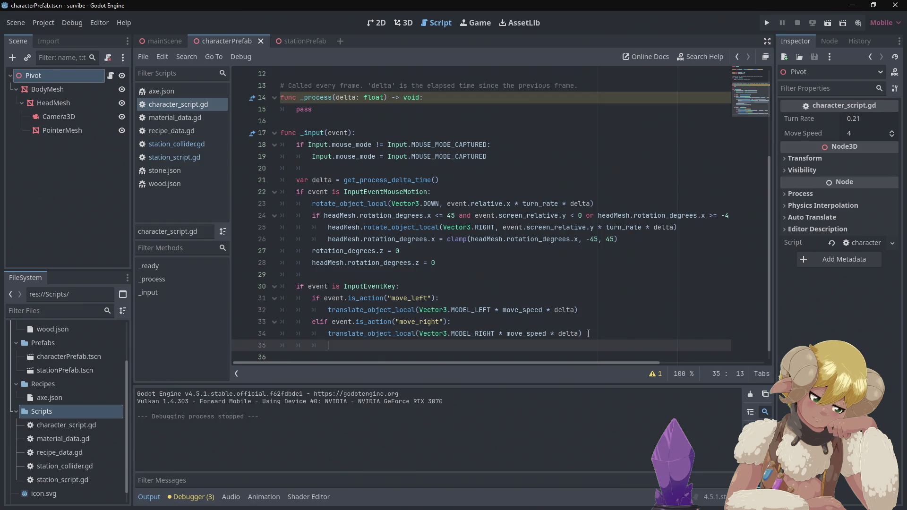
Paste a copy of the left/right branches and rename their actions to move_forward and move_backward
key("BackSpace")
key("ctrl+v")
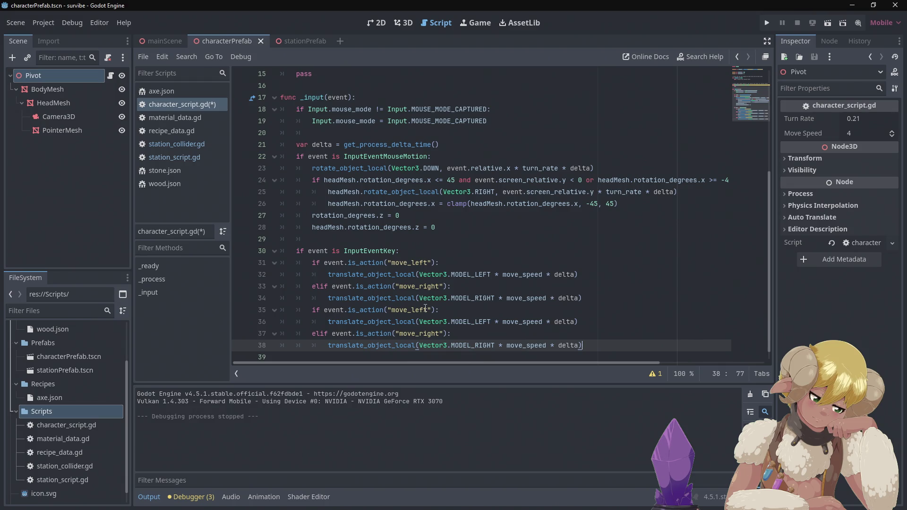
left_click(429, 309)
left_click_drag(429, 310, 411, 310)
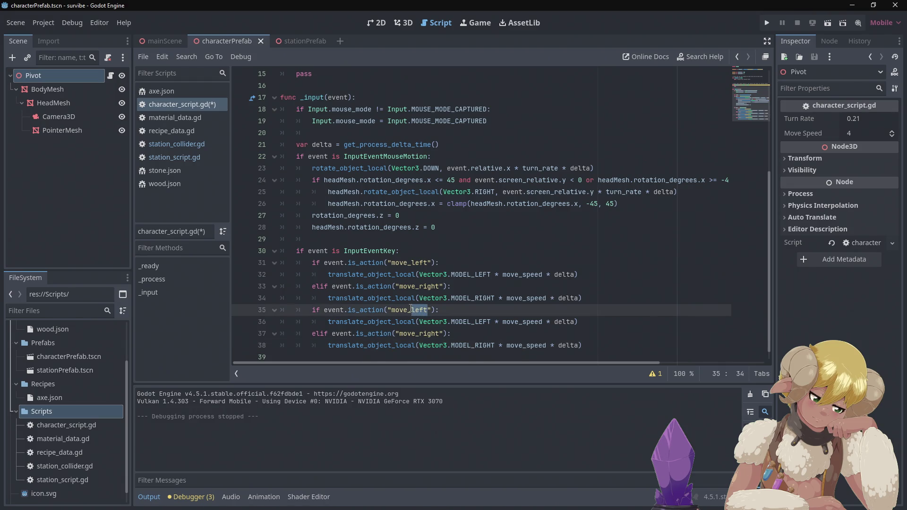
type("forward")
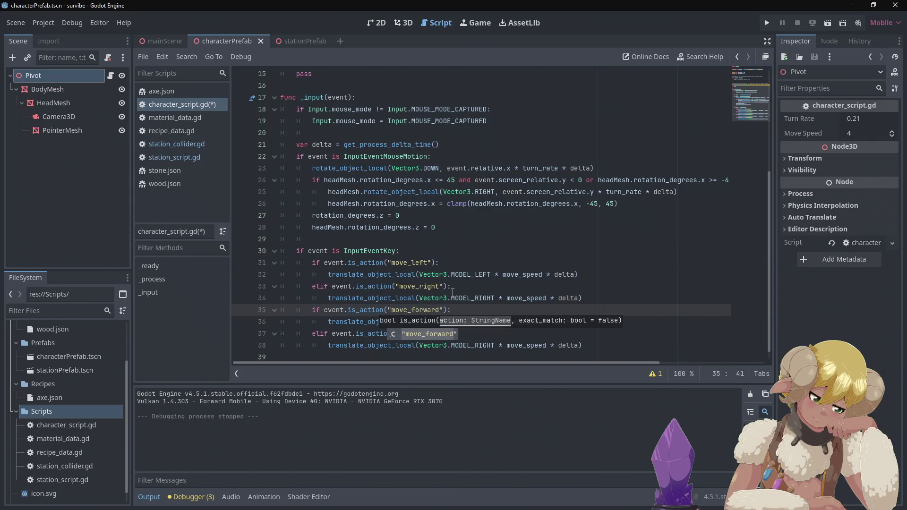
left_click(453, 291)
left_click_drag(438, 333, 420, 333)
type("back")
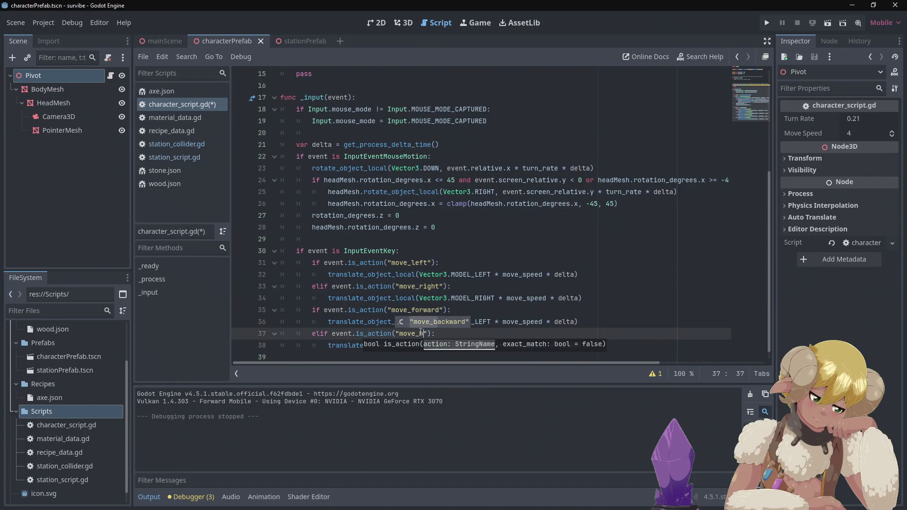
type("ward")
left_click(485, 307)
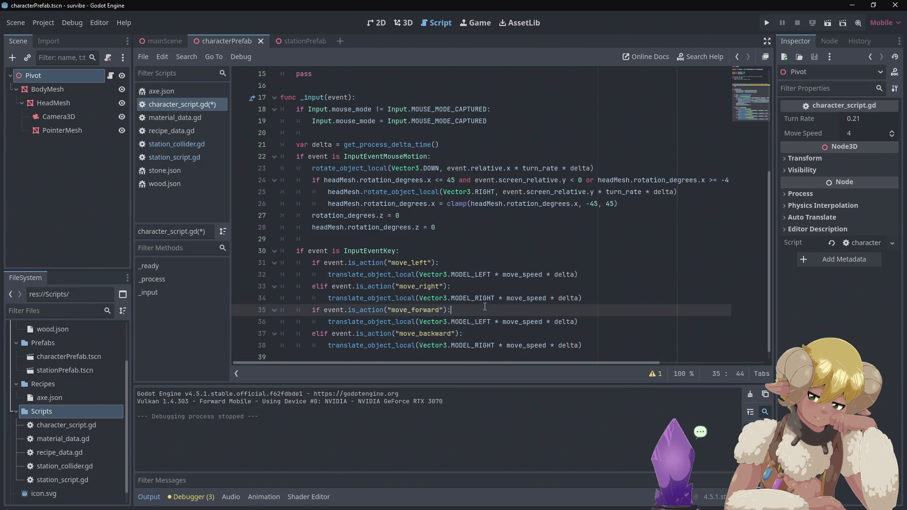
Change the copied direction constants to MODEL_FRONT and MODEL_REAR, then run the game
left_click_drag(491, 322, 472, 322)
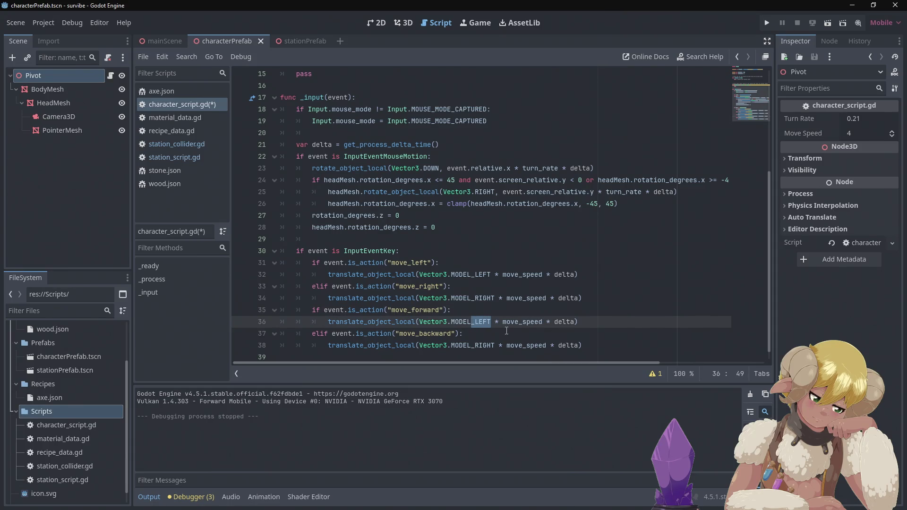
type("_")
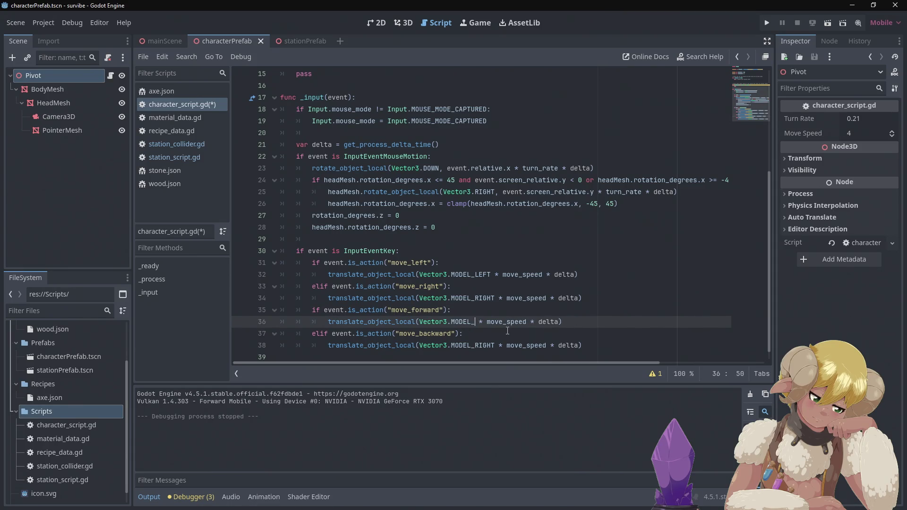
key("Down")
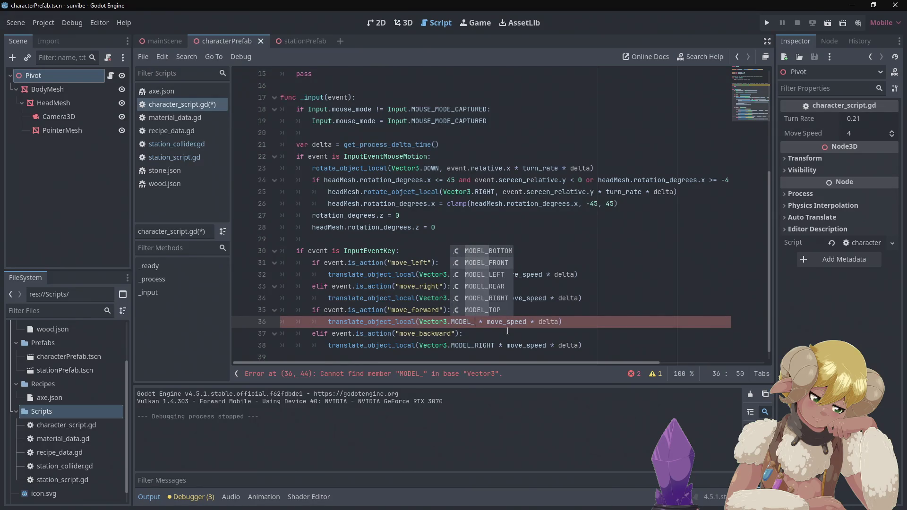
key("Return")
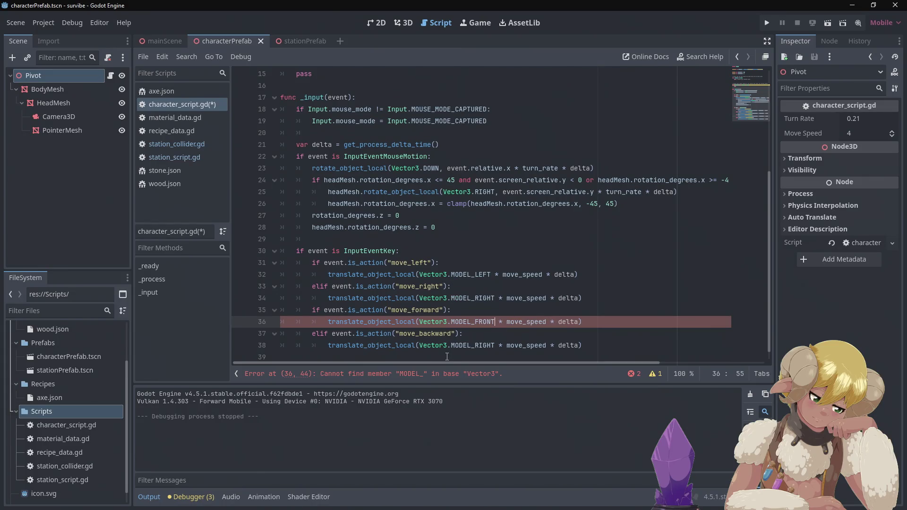
left_click_drag(495, 345, 479, 345)
type("EAR")
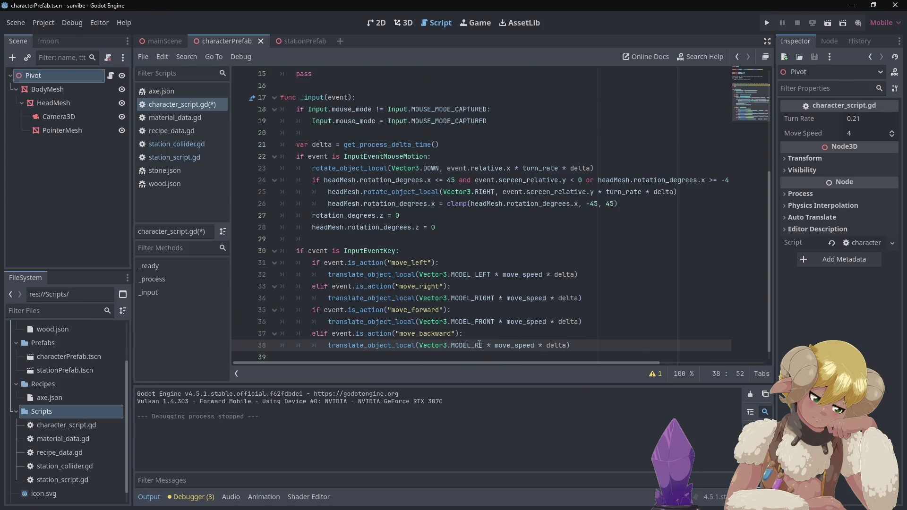
left_click(510, 337)
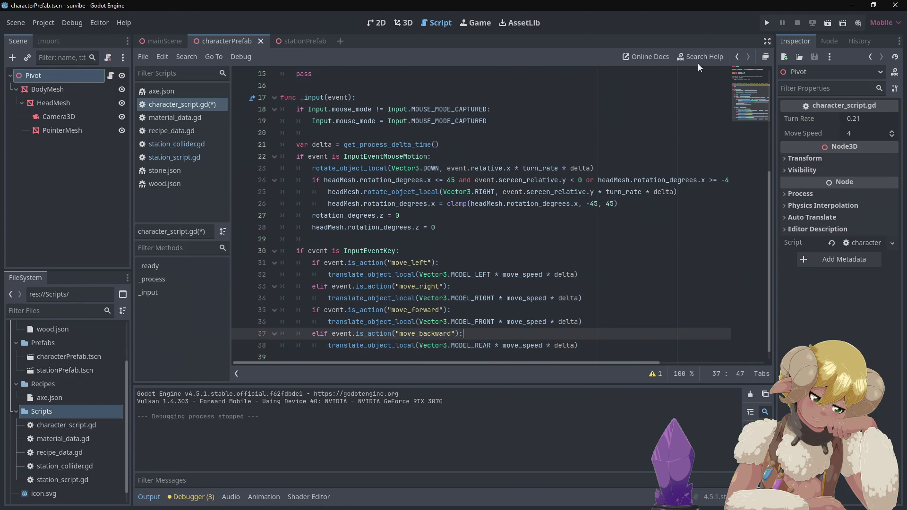
left_click(763, 21)
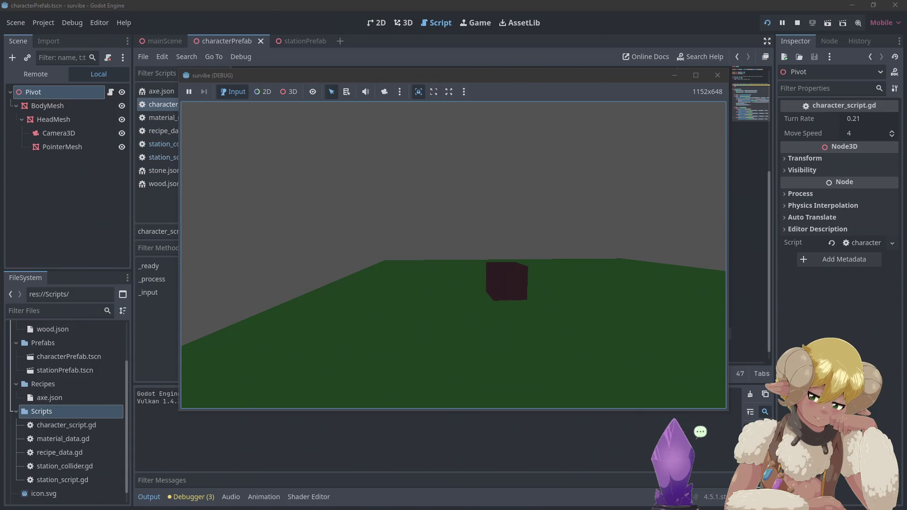
Stop the running game with F8 to return to the character script
key("F8")
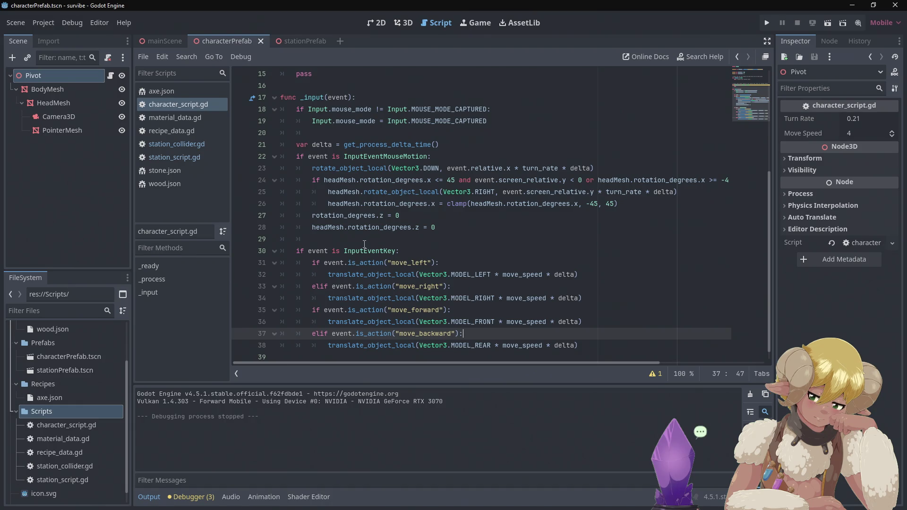
mouse_move(360, 246)
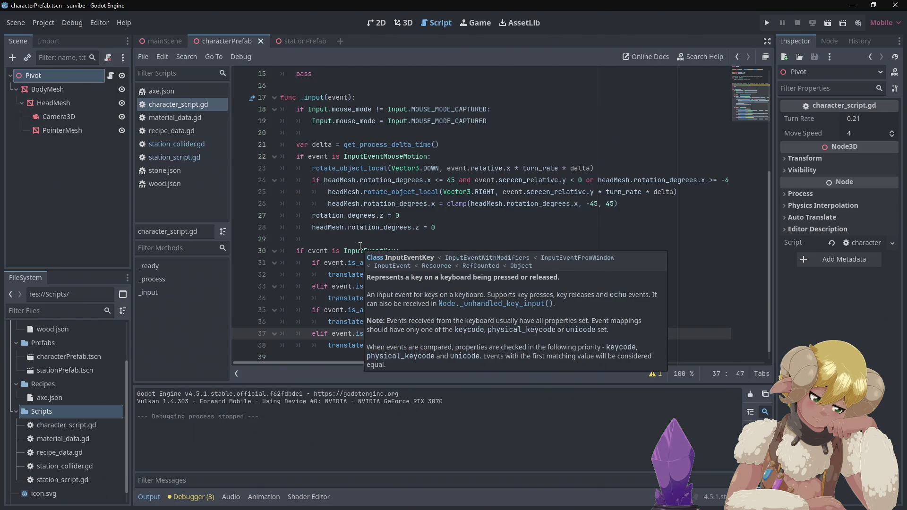
scroll(350, 239, "up", 5)
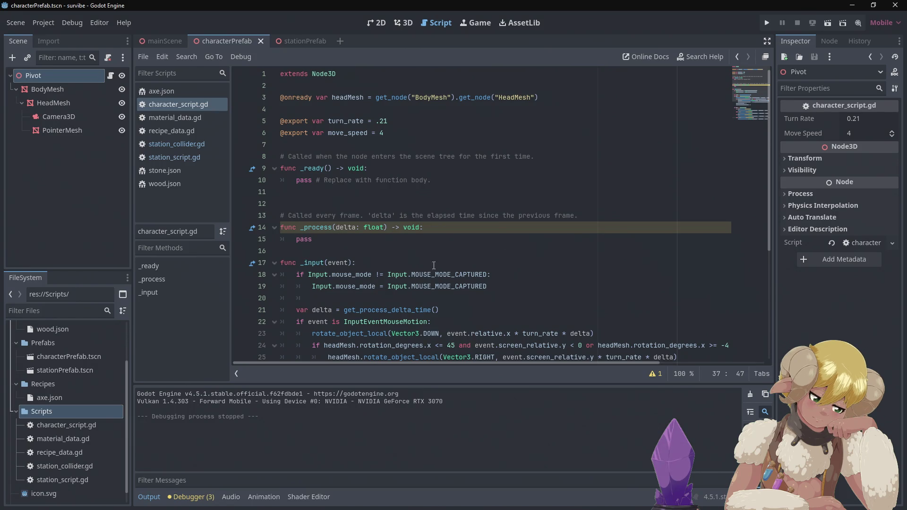
scroll(428, 266, "down", 5)
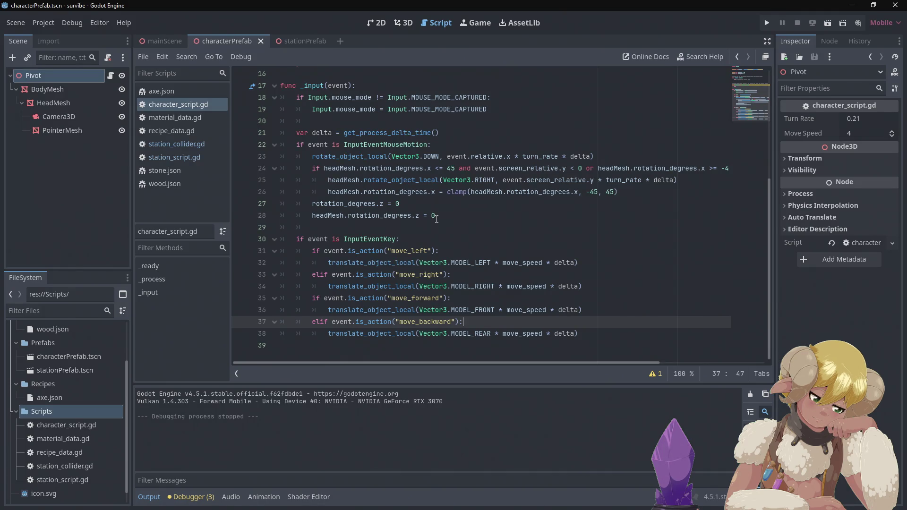
scroll(436, 219, "up", 3)
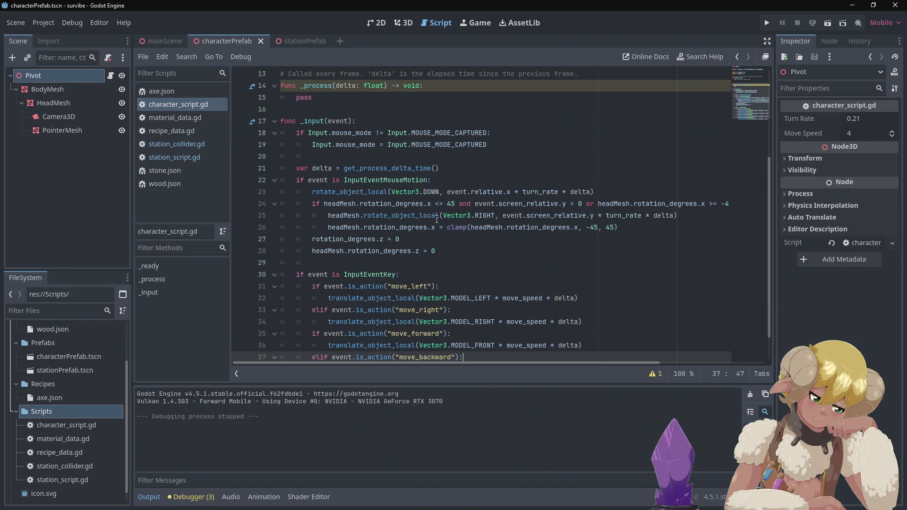
scroll(436, 219, "up", 2)
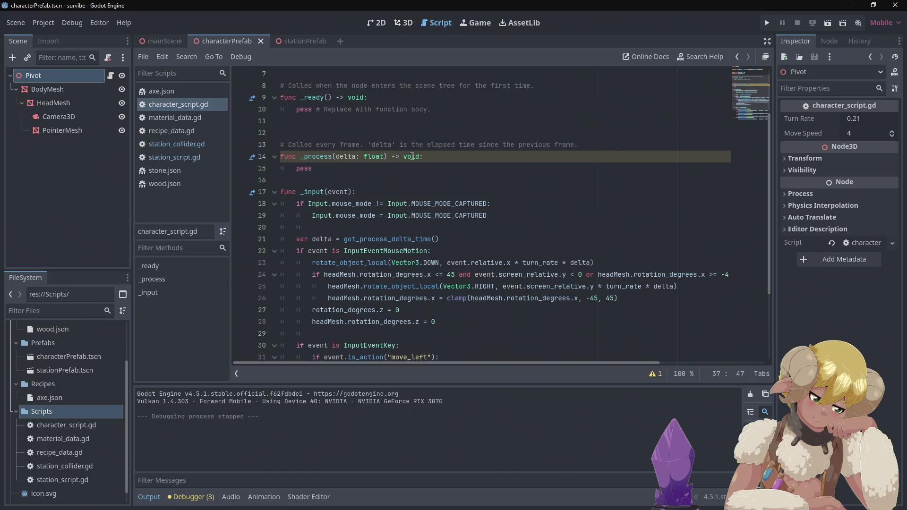
scroll(413, 156, "down", 1)
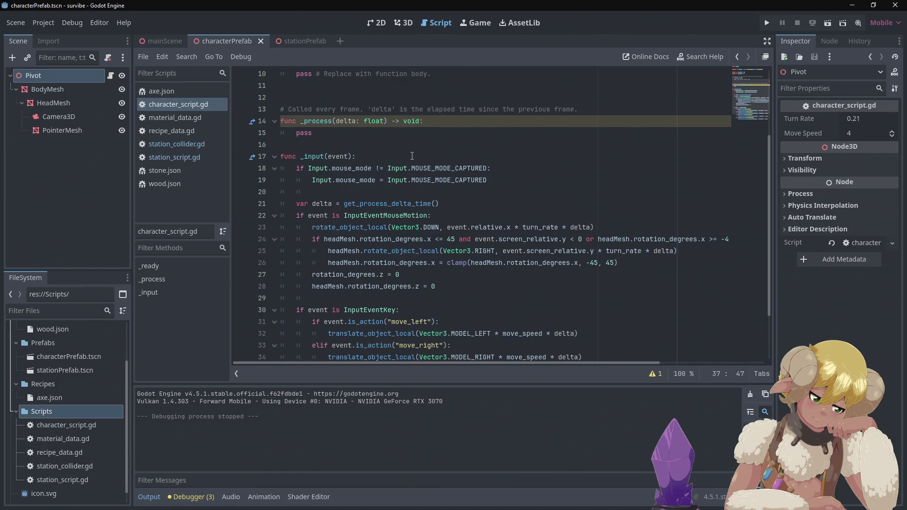
scroll(412, 156, "down", 1)
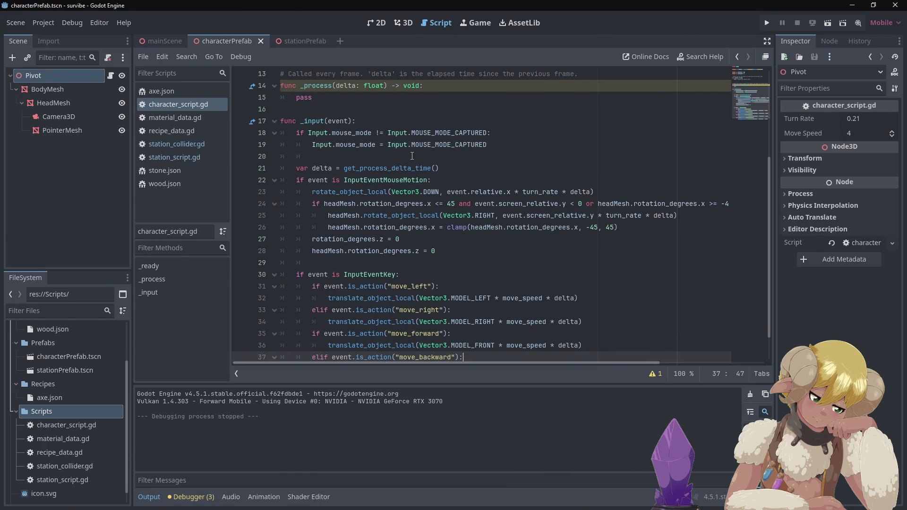
scroll(413, 156, "down", 1)
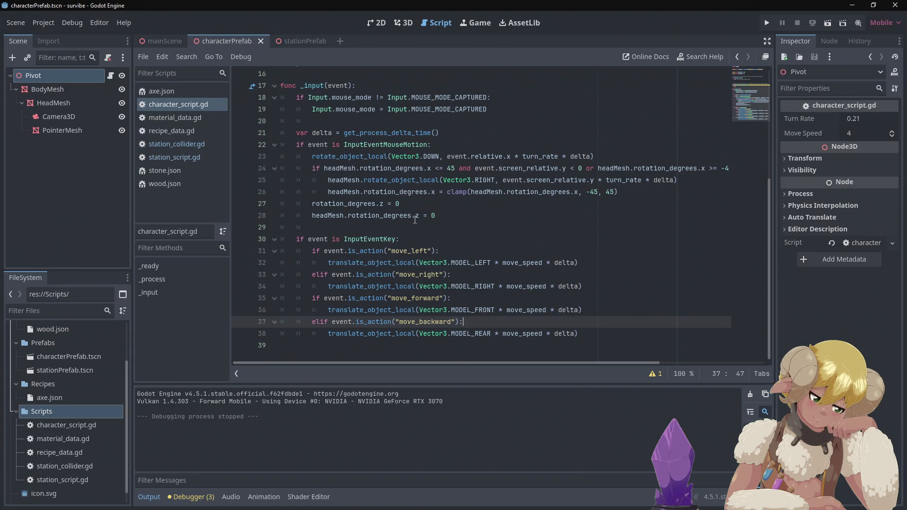
scroll(415, 218, "up", 4)
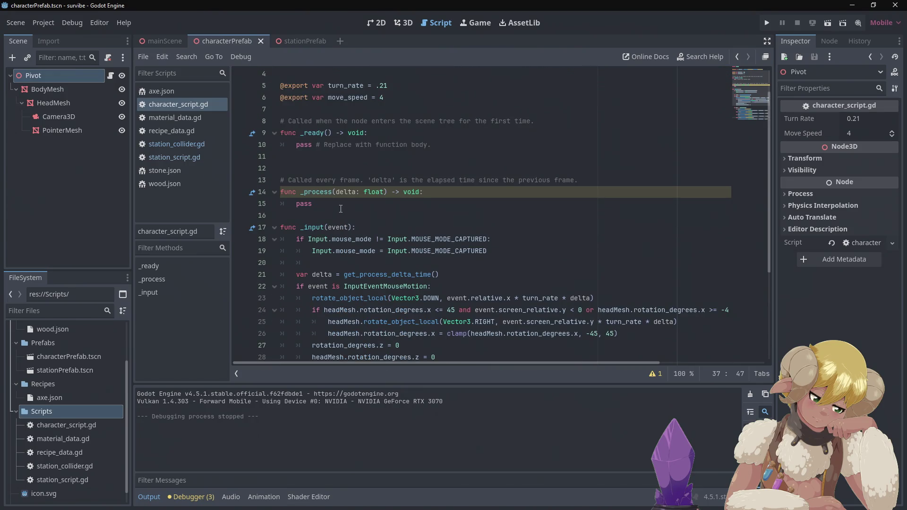
Replace pass on line 15 of _process with InputEventAction from autocomplete
left_click(336, 204)
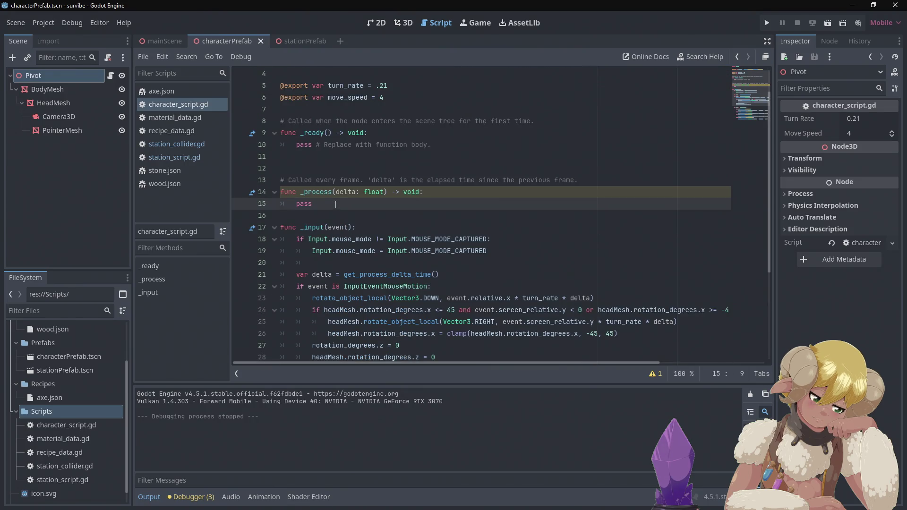
key("BackSpace")
key("BackSpace")
key("BackSpace")
type("is")
type("_act")
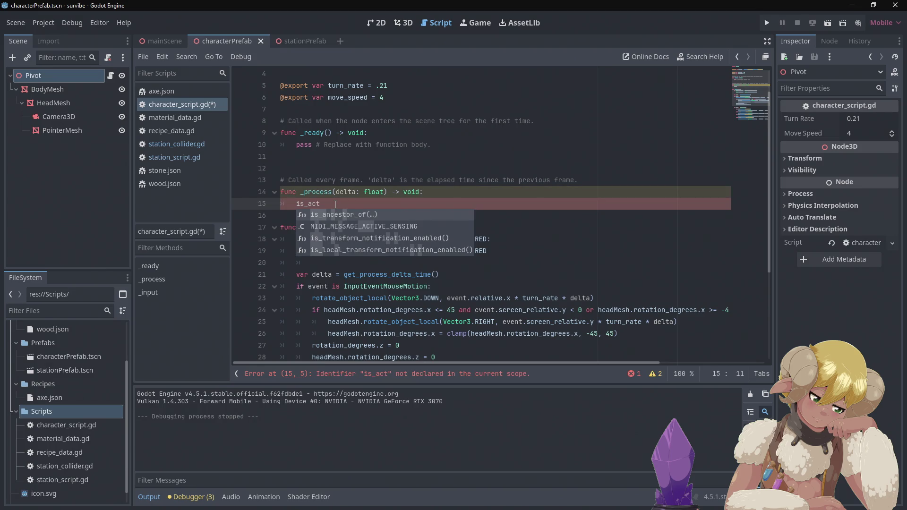
key("BackSpace")
key("BackSpace")
key("BackSpace")
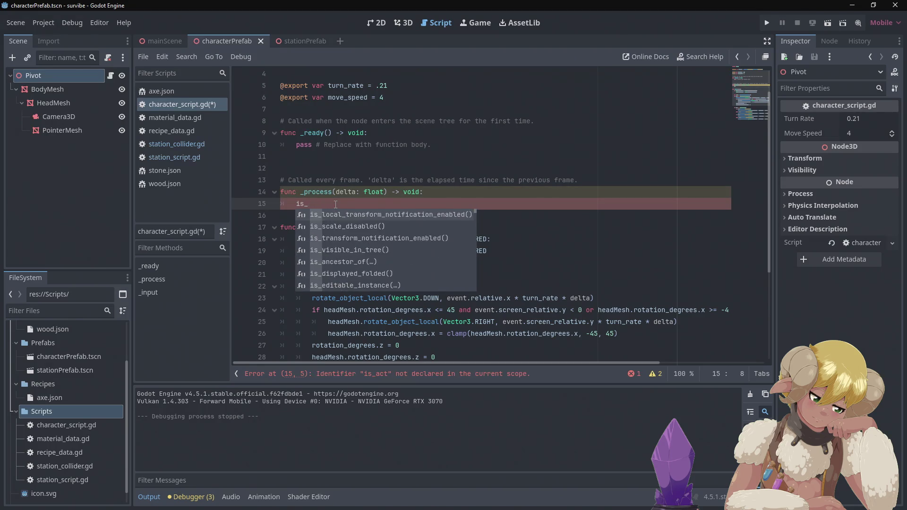
type("action")
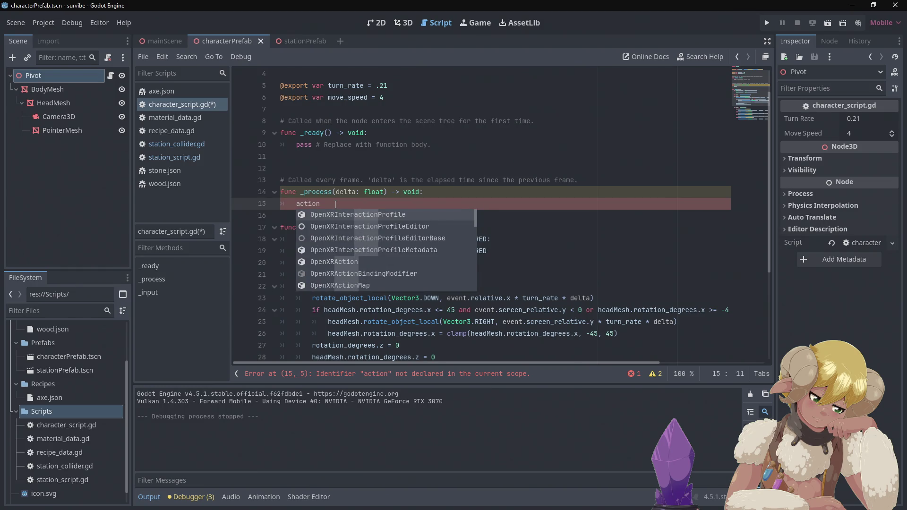
key("Down")
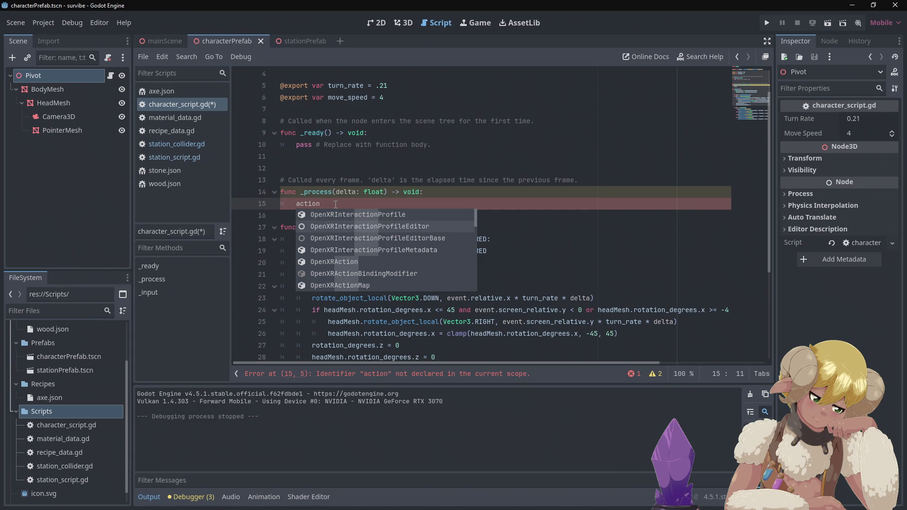
key("Down")
key("Down")
key("Down")
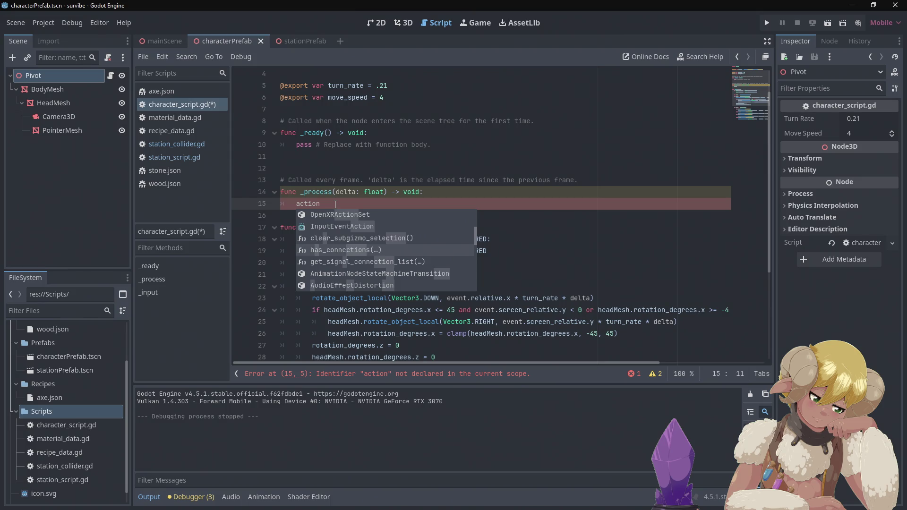
key("Up")
key("Up")
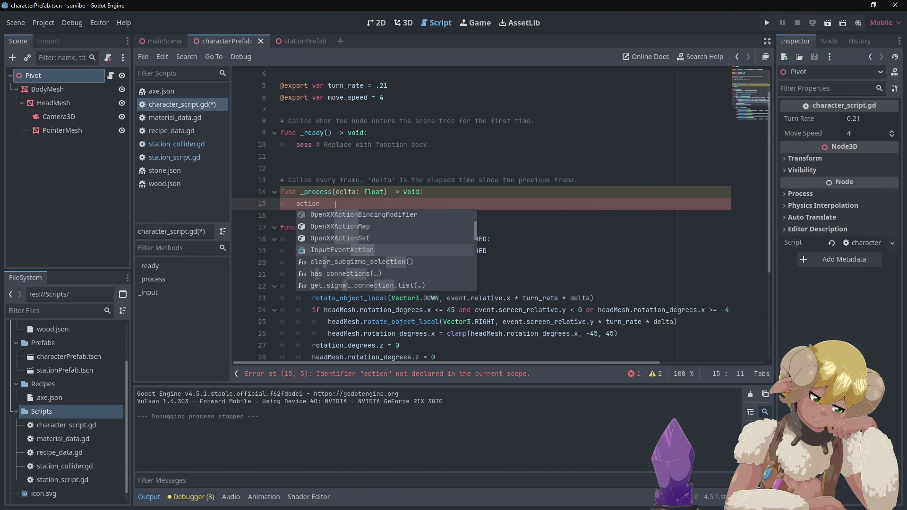
key("Return")
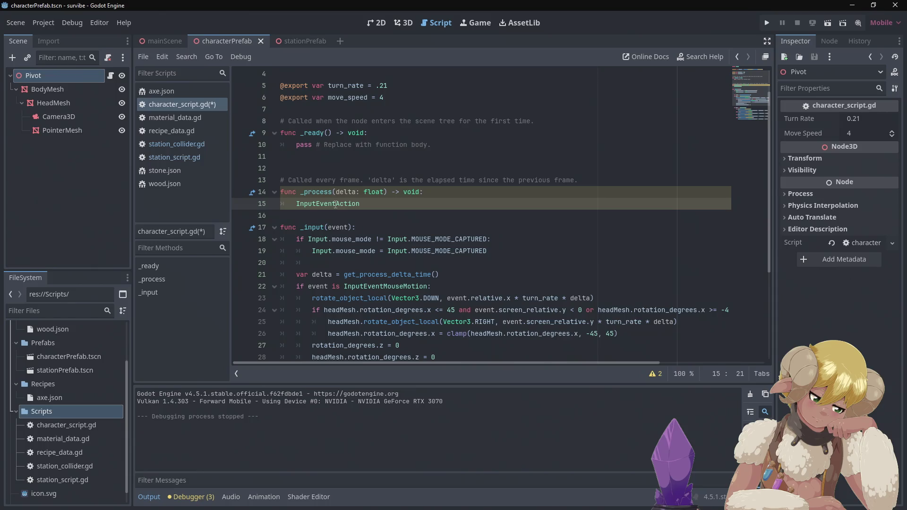
Delete the inserted InputEventAction from line 15 again
scroll(336, 204, "down", 2)
mouse_move(401, 175)
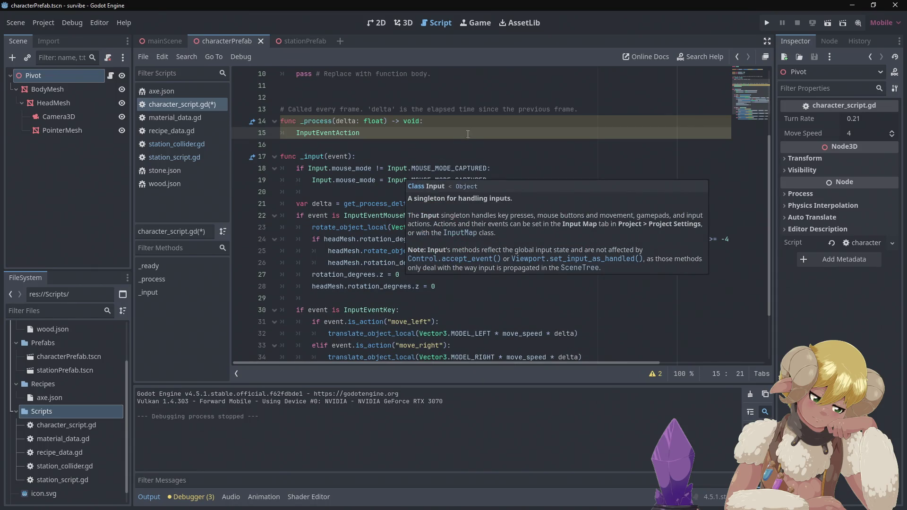
scroll(501, 115, "up", 1)
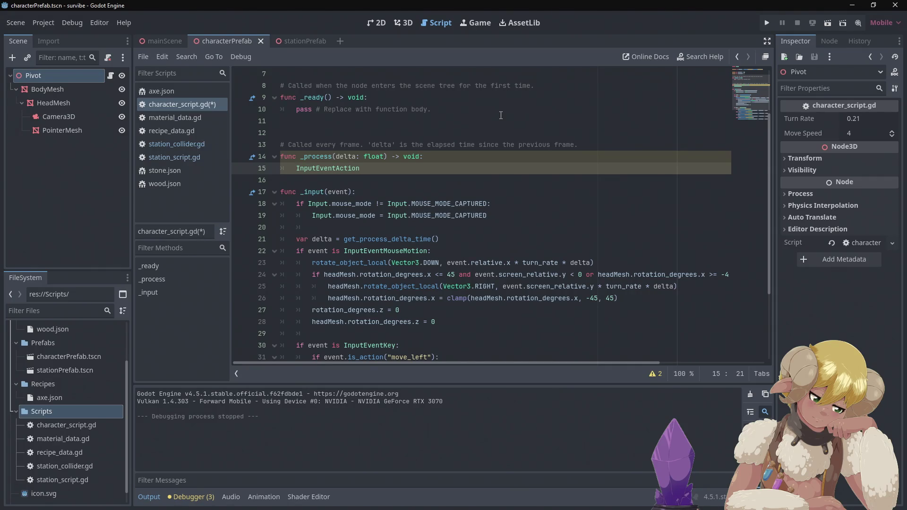
key("ctrl+BackSpace")
Complete InputEventAction in the line-30 event check, then briefly run and stop the game
type("is")
key("ctrl+BackSpace")
key("ctrl+z")
key("ctrl+z")
key("ctrl+z")
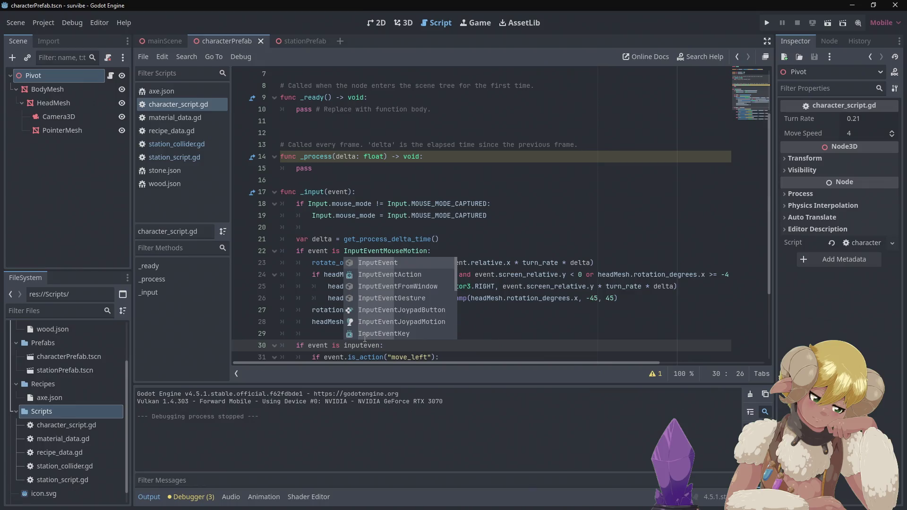
key("Down")
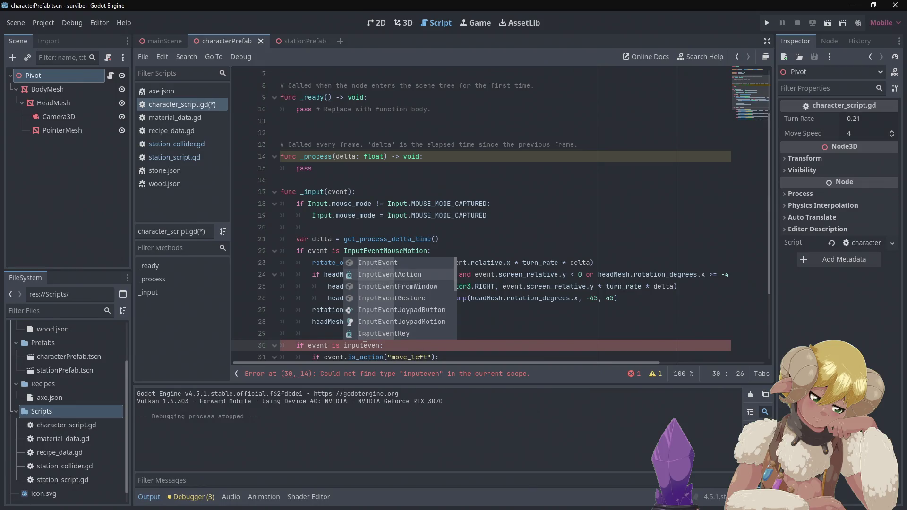
key("Return")
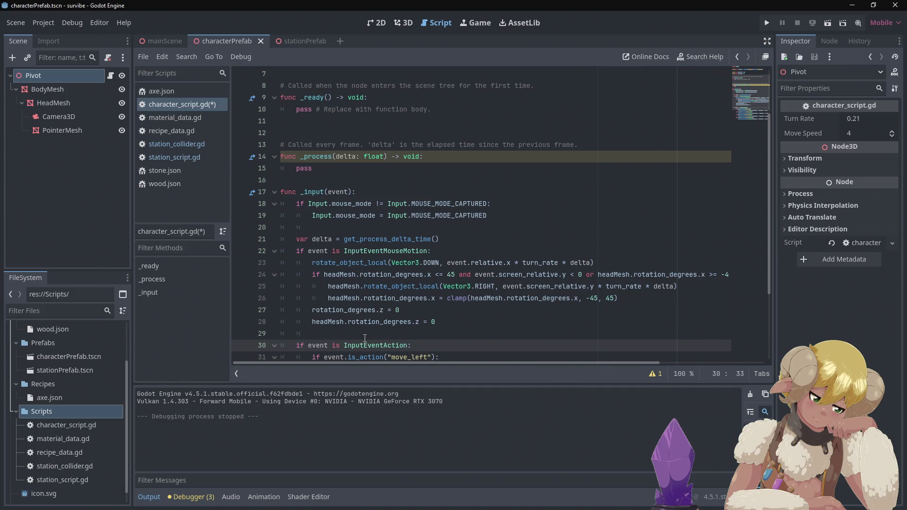
left_click(767, 21)
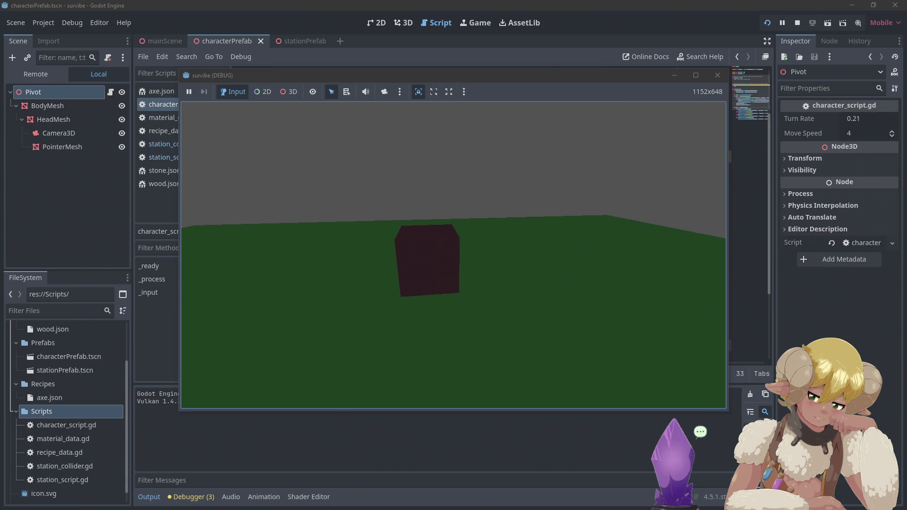
key("F8")
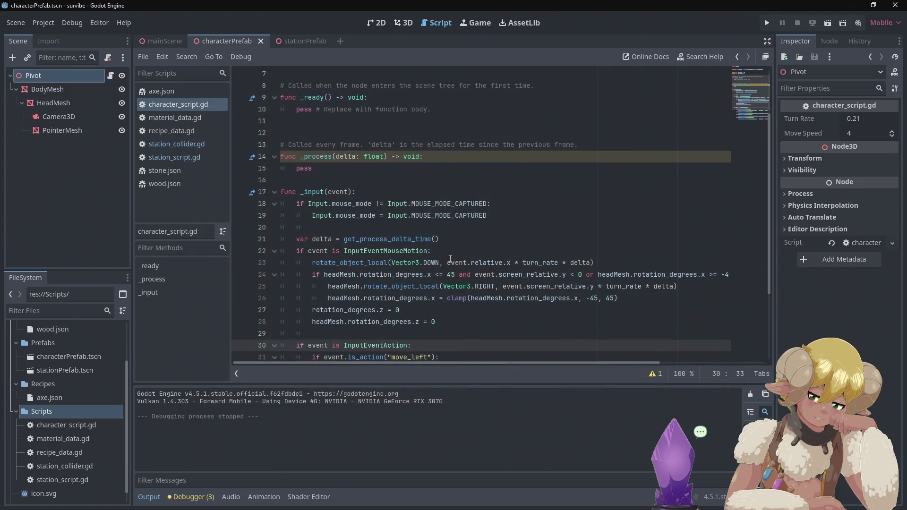
Change the line-30 check from InputEventAction to InputEventKey
scroll(419, 290, "down", 2)
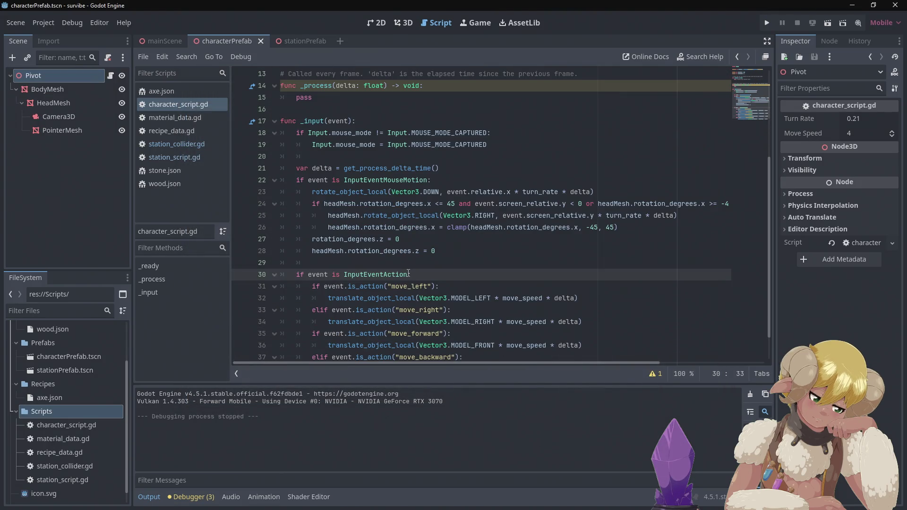
left_click_drag(409, 274, 384, 278)
mouse_move(384, 279)
type("Key")
left_click(428, 251)
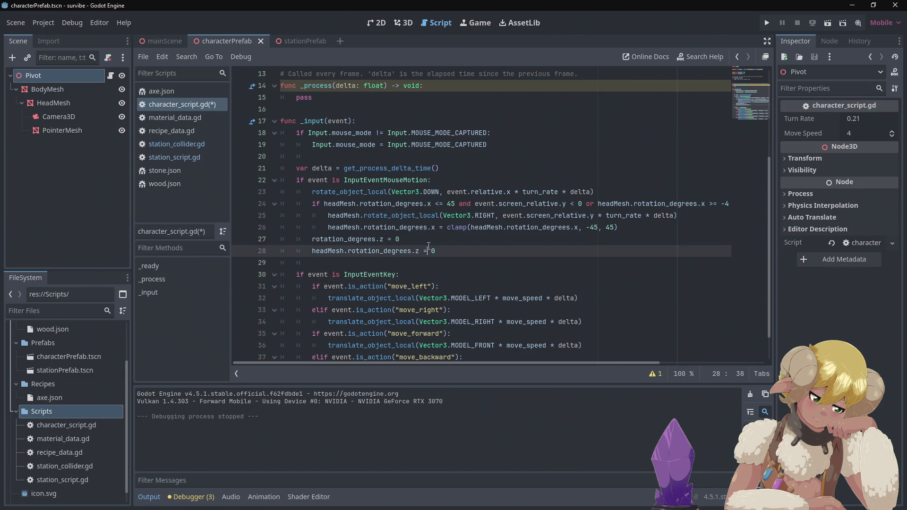
Replace pass in _process with Input.is_action_pressed("") chosen from the autocomplete list
scroll(456, 239, "up", 3)
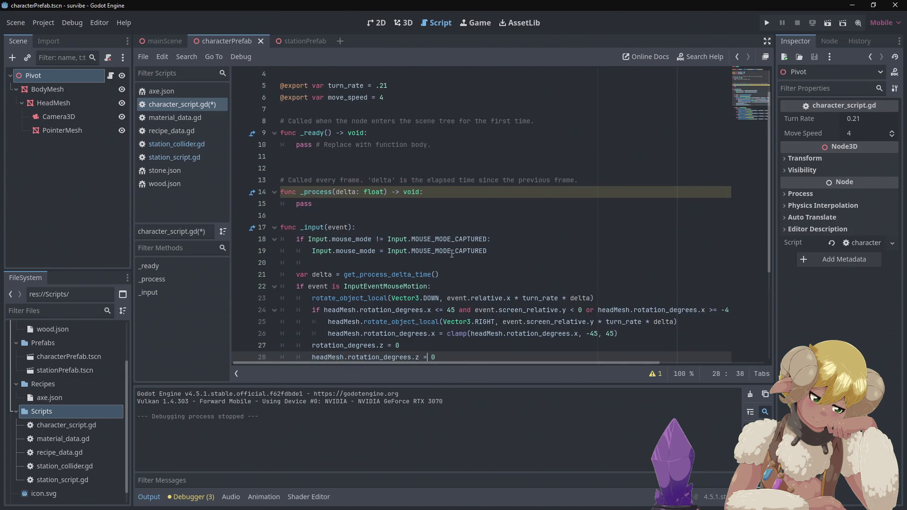
double_click(304, 203)
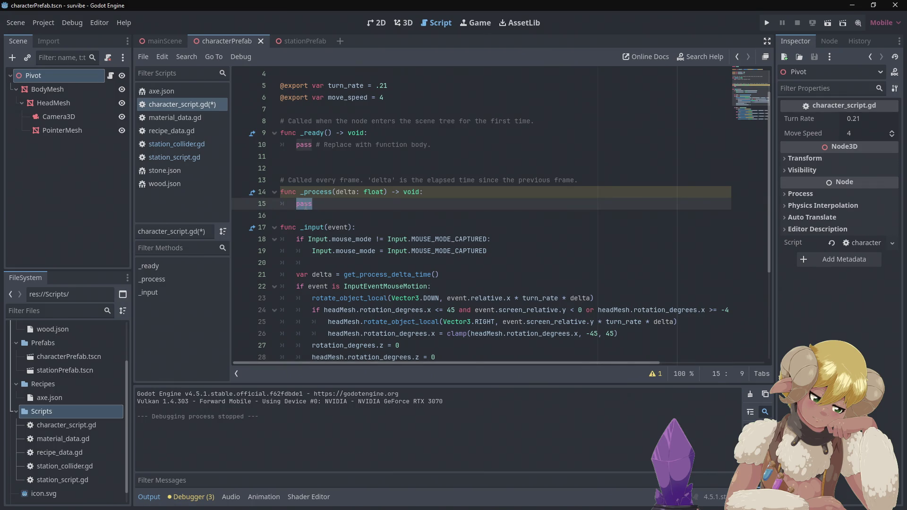
type("Input")
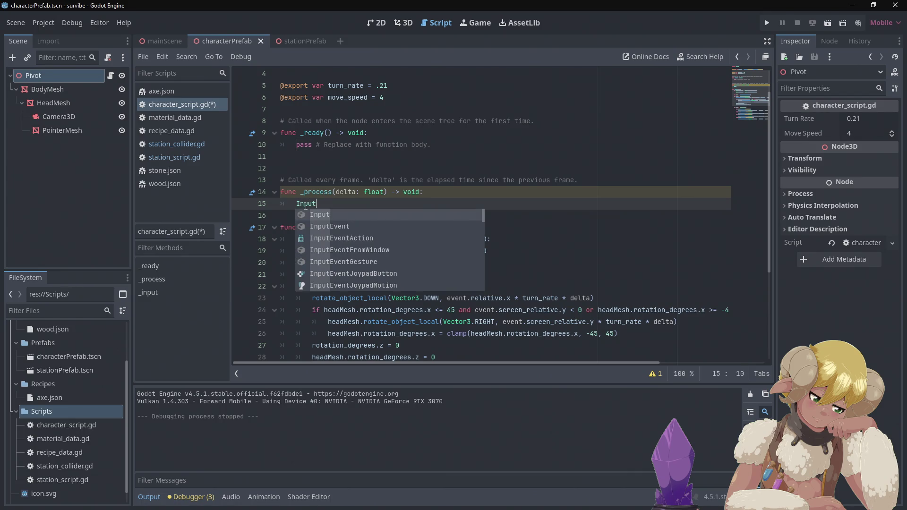
type(".")
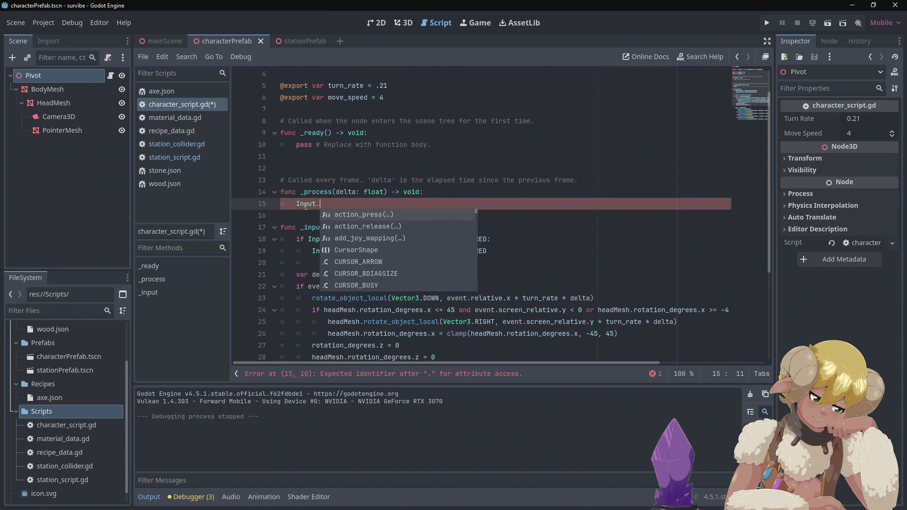
type("ac")
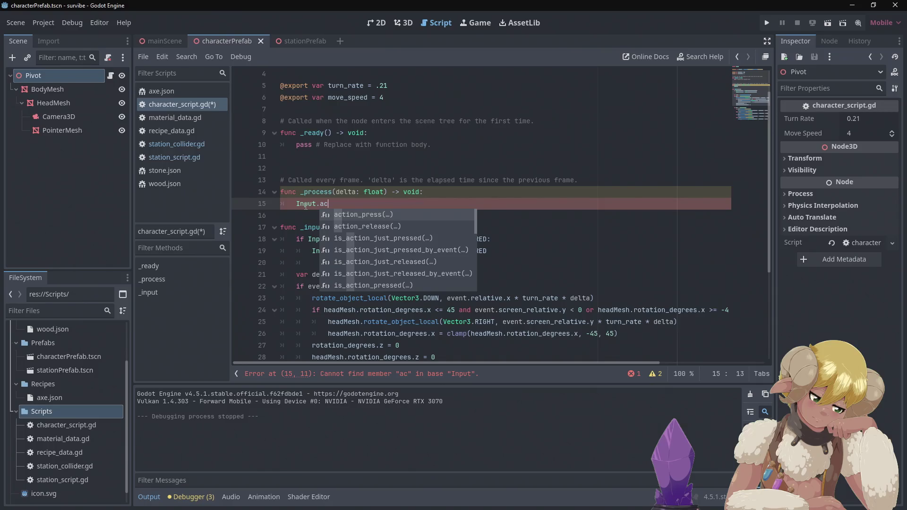
key("Down")
key("Down")
key("Down")
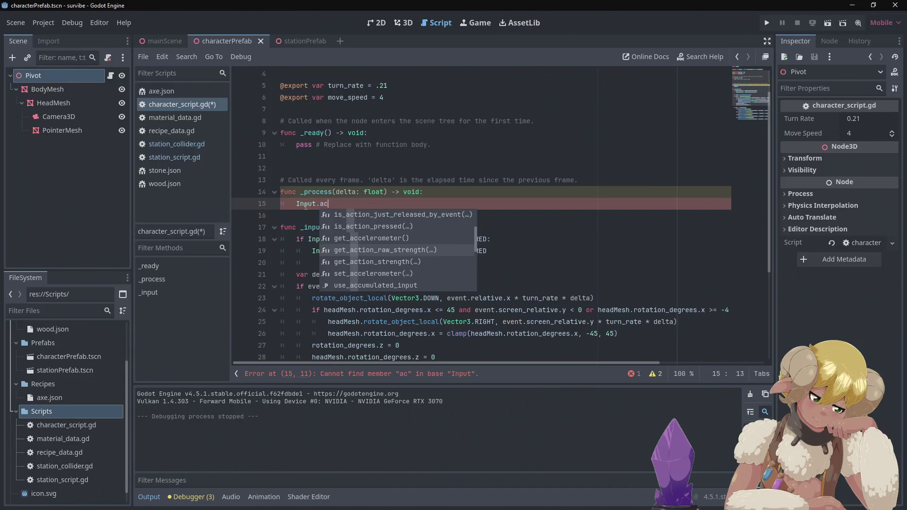
key("Down")
key("Down")
key("Down")
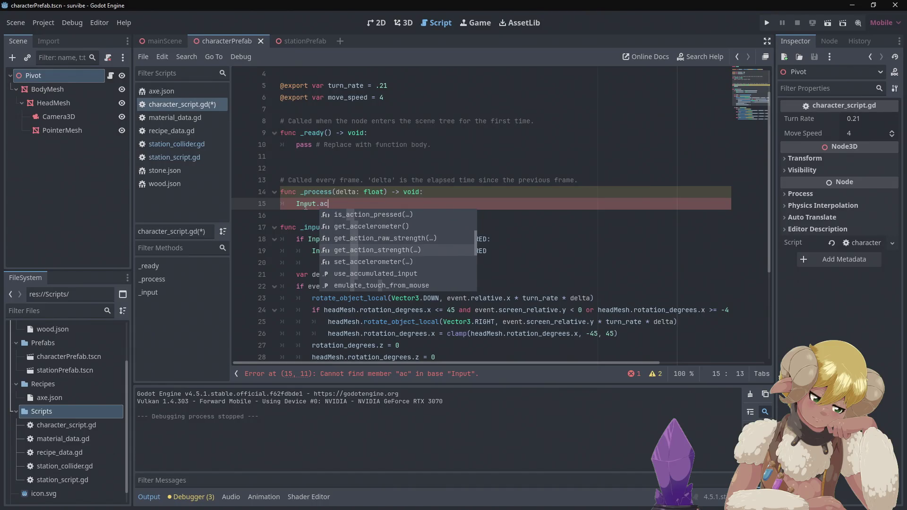
key("Down")
key("Down")
key("Down")
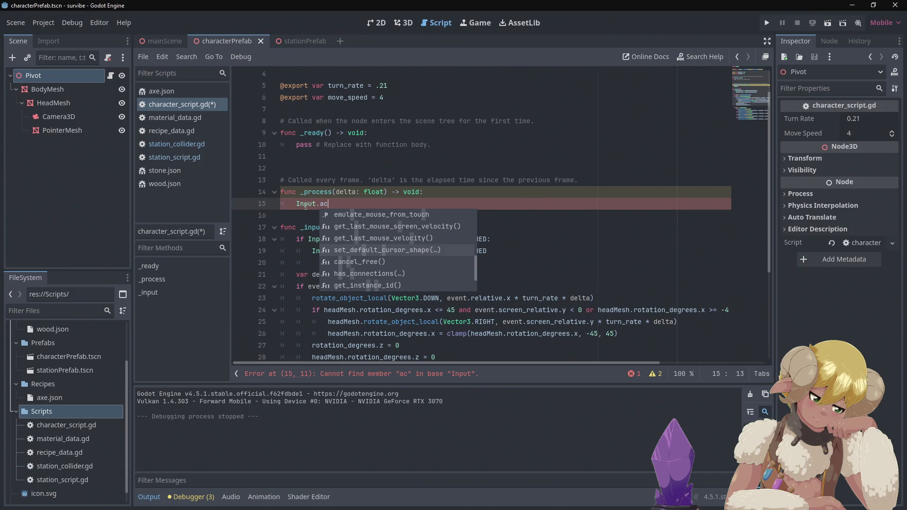
key("Up")
key("Up")
key("Up")
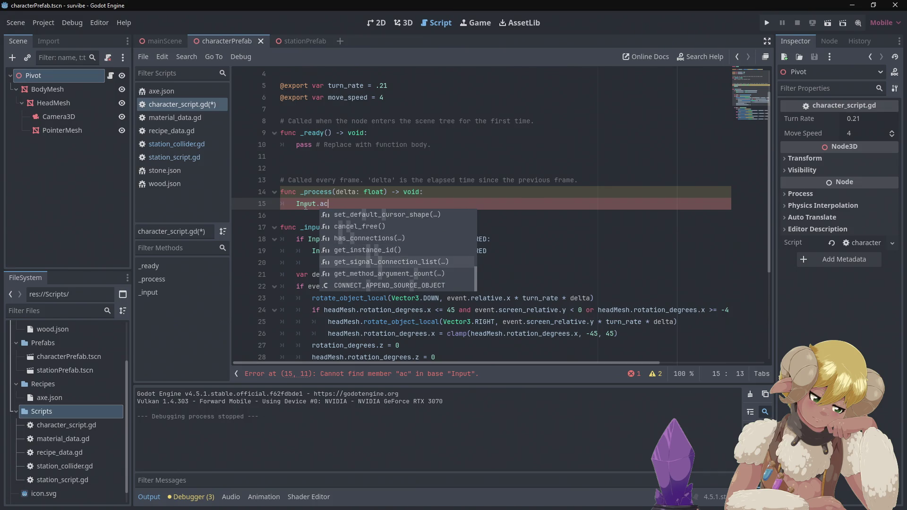
key("Up")
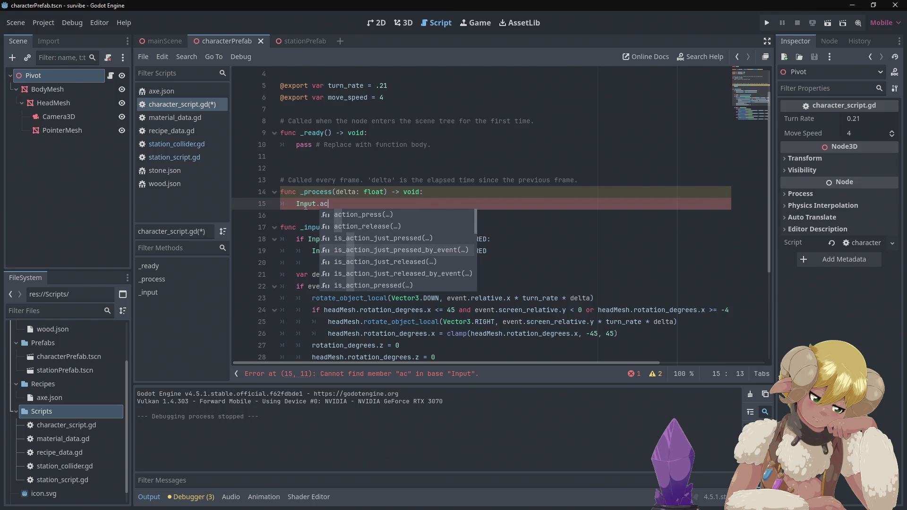
key("Up")
key("Up")
key("Up")
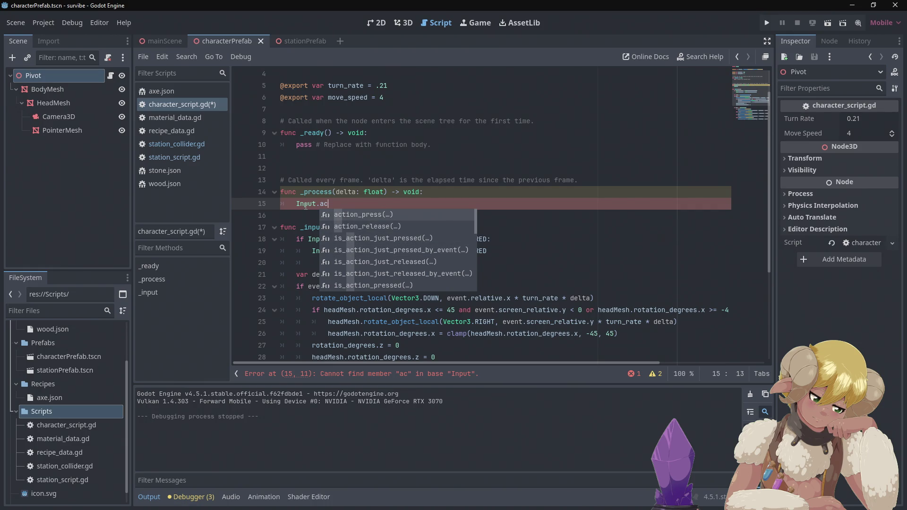
key("Down")
key("Down")
key("Down")
key("Up")
key("Down")
key("Down")
key("Down")
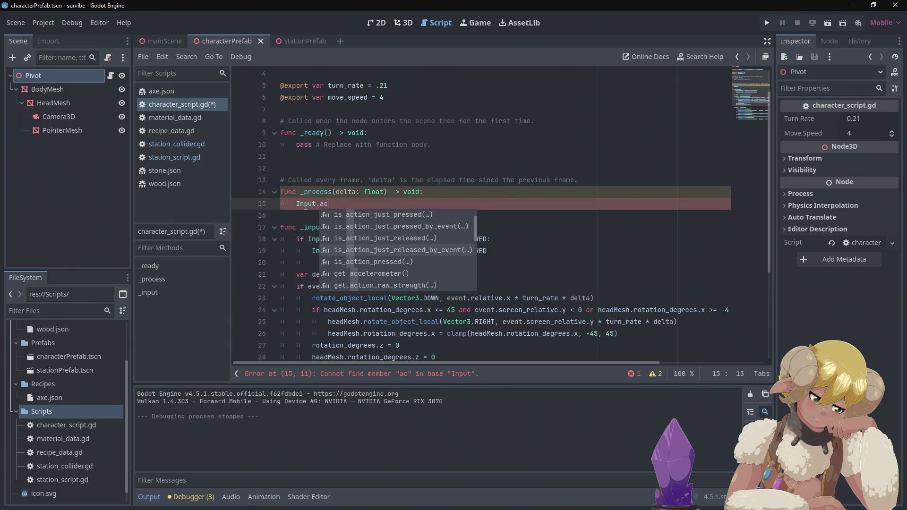
key("Return")
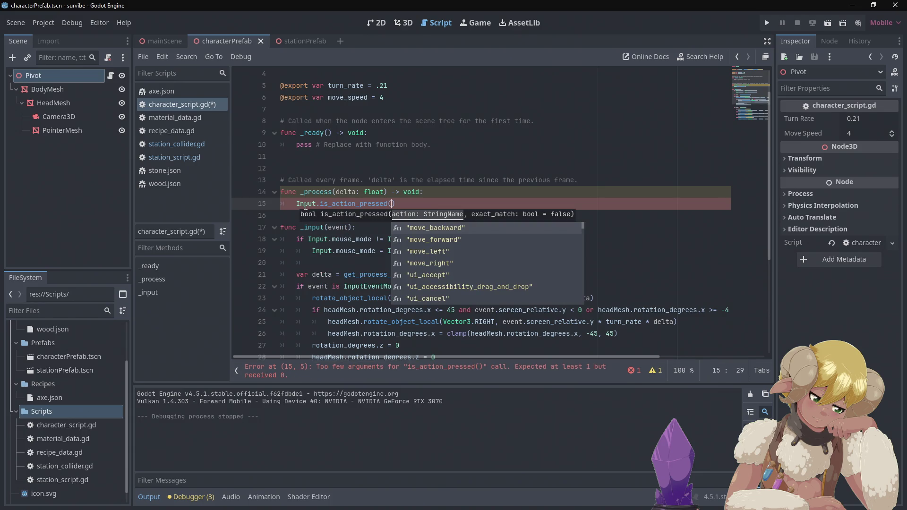
type("\"")
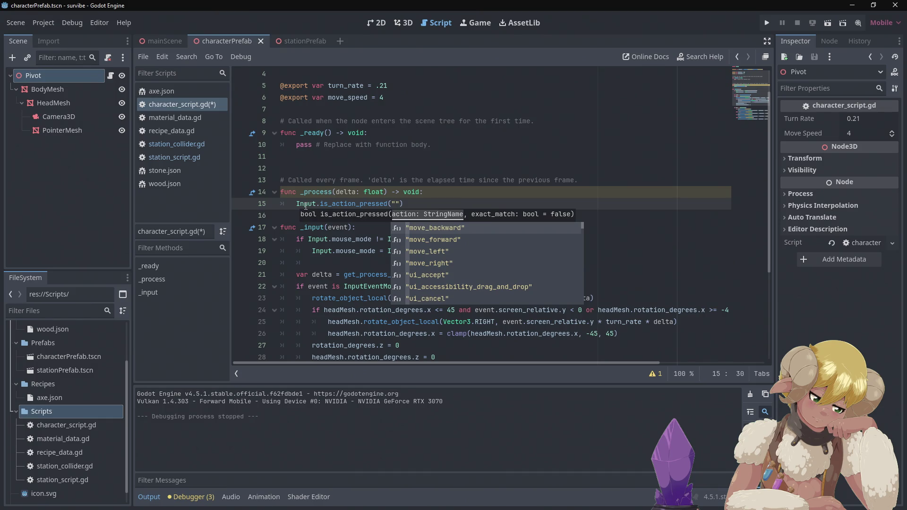
left_click(453, 196)
scroll(471, 211, "down", 4)
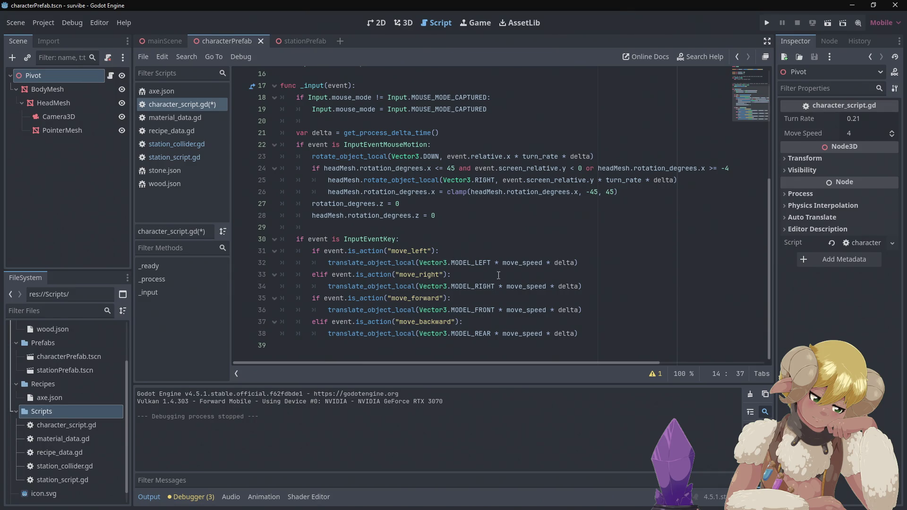
Cut the four movement branches from _input and paste them over the Input line in _process
mouse_move(588, 333)
left_mouse_down()
mouse_move(425, 310)
mouse_move(313, 251)
left_mouse_up()
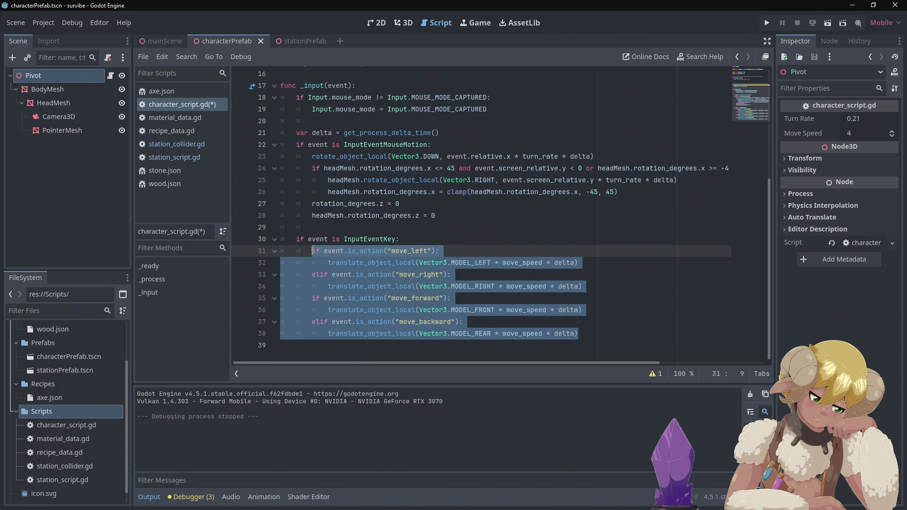
key("BackSpace")
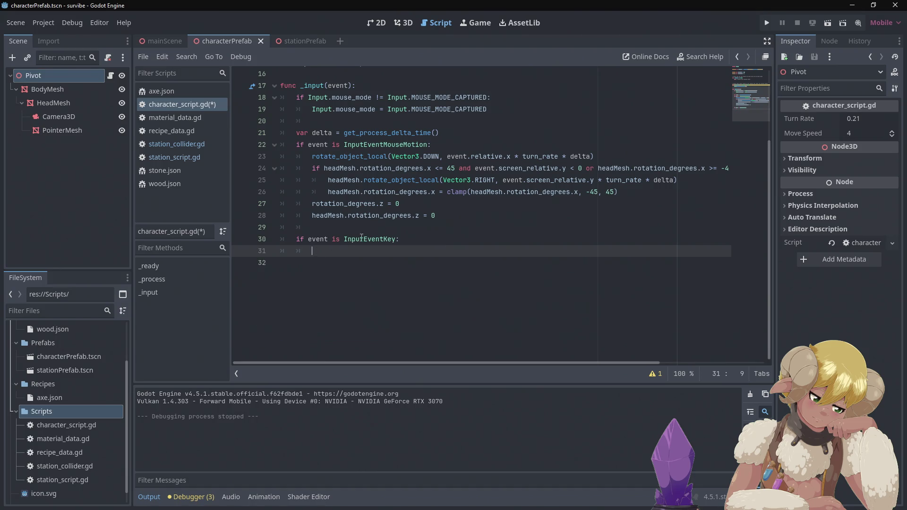
scroll(359, 213, "up", 5)
left_click_drag(414, 239, 299, 242)
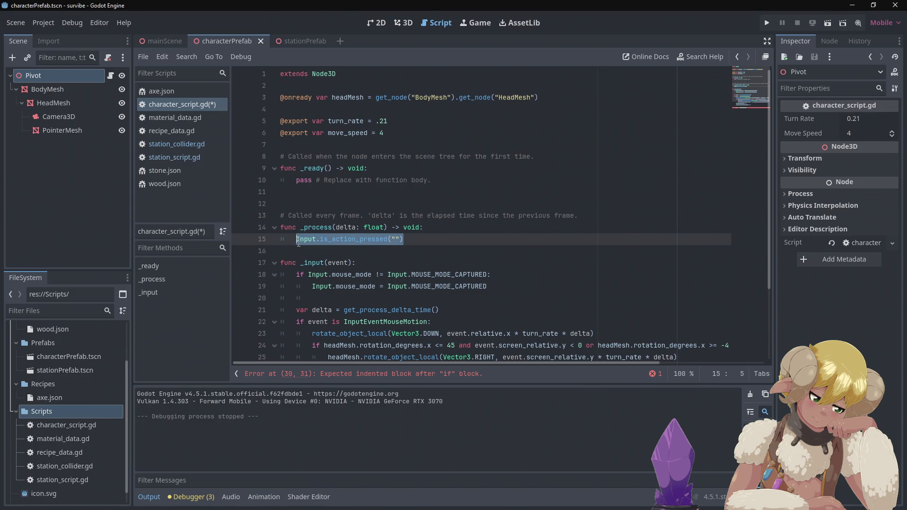
key("ctrl+v")
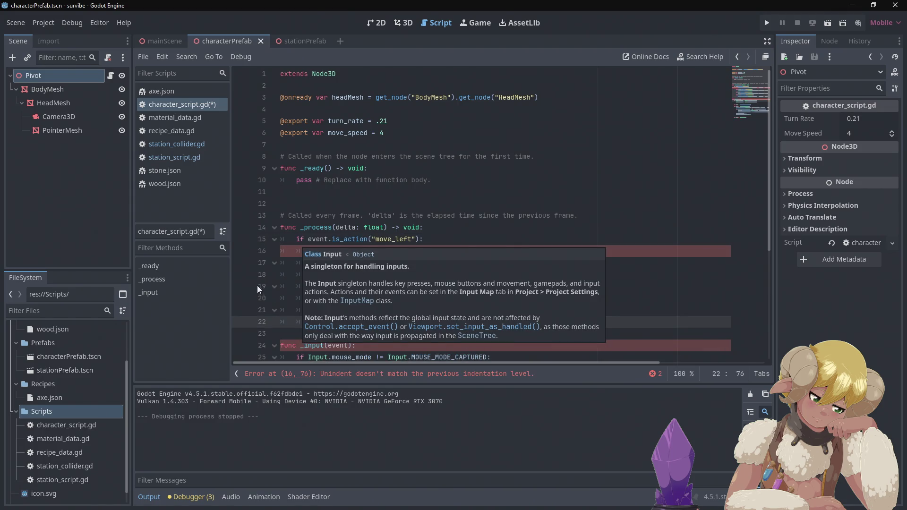
Delete the leftover InputEventKey check and dedent the pasted movement lines 16–22 one level
scroll(260, 284, "down", 5)
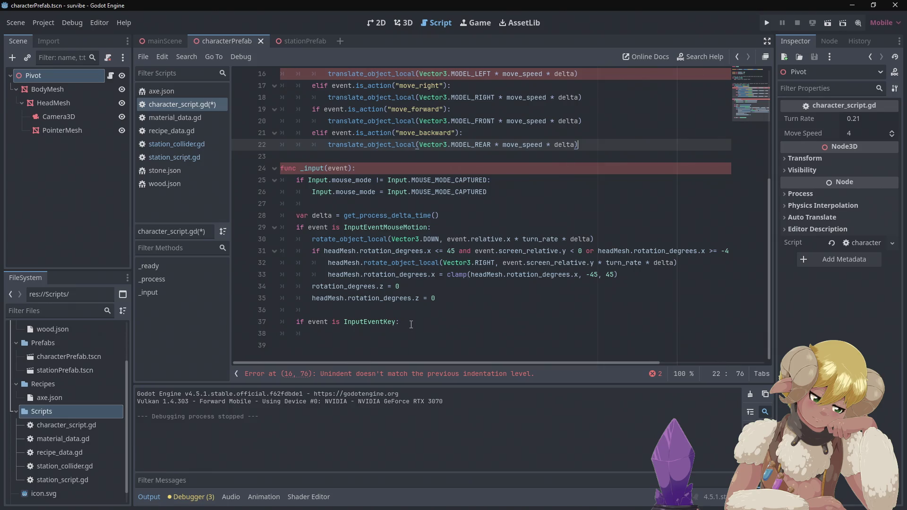
left_click_drag(321, 337, 294, 309)
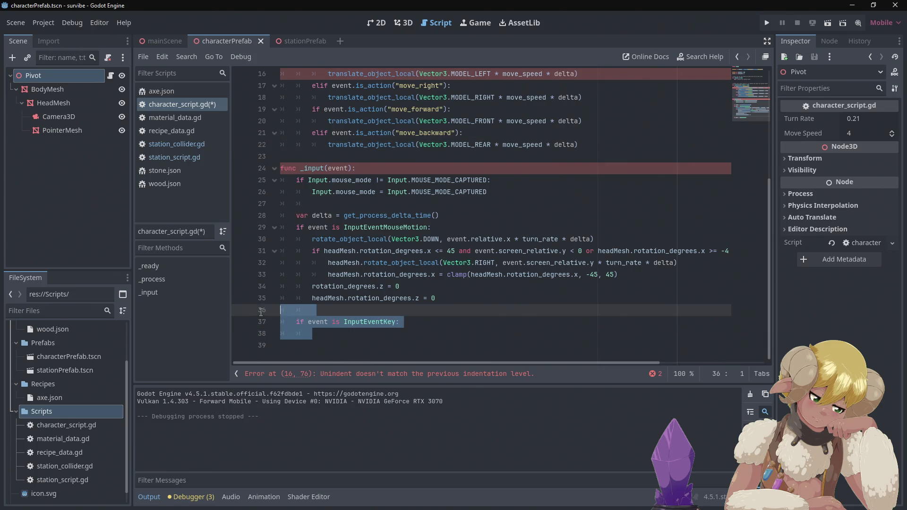
key("BackSpace")
key("BackSpace")
scroll(293, 309, "up", 5)
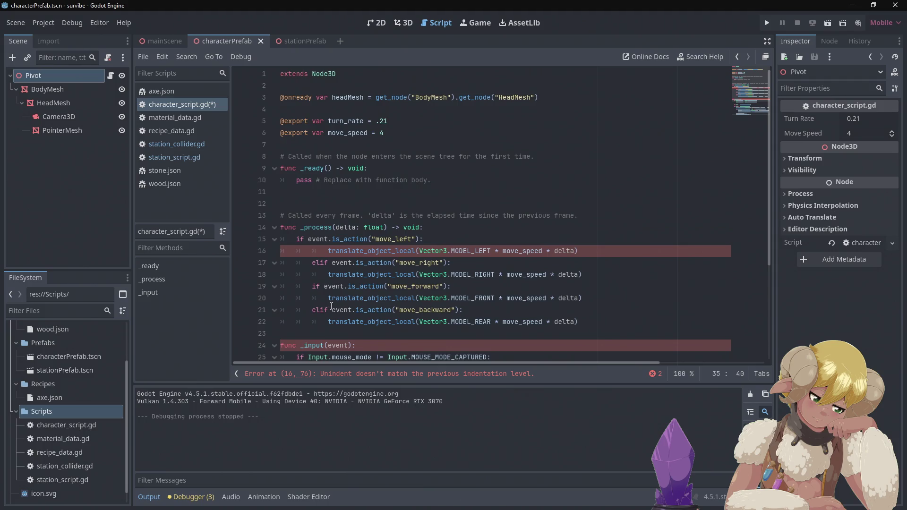
scroll(337, 306, "down", 3)
scroll(349, 302, "down", 1)
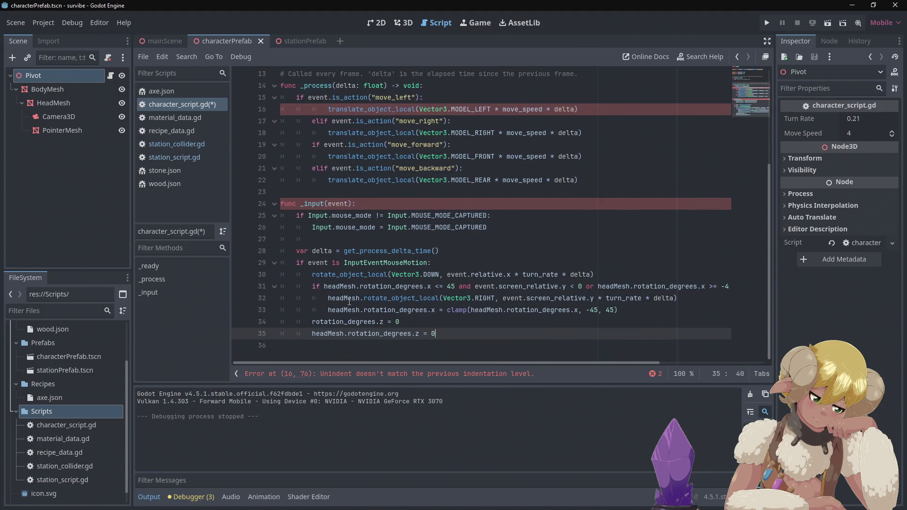
scroll(441, 216, "up", 3)
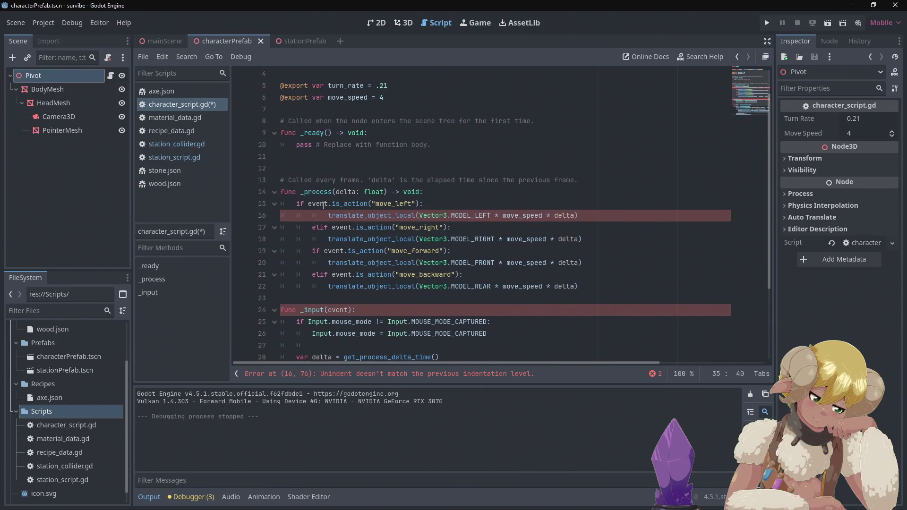
mouse_move(586, 286)
left_mouse_down()
mouse_move(342, 227)
mouse_move(329, 215)
left_mouse_up()
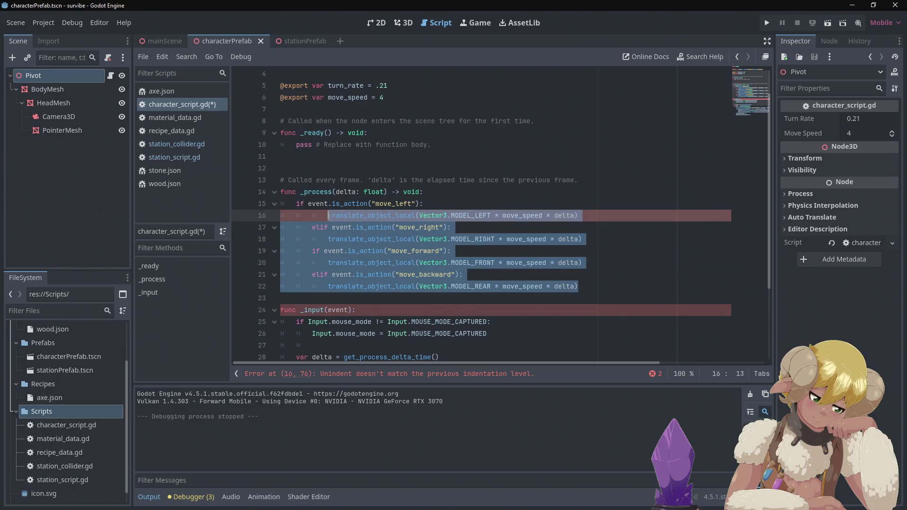
key("shift+Tab")
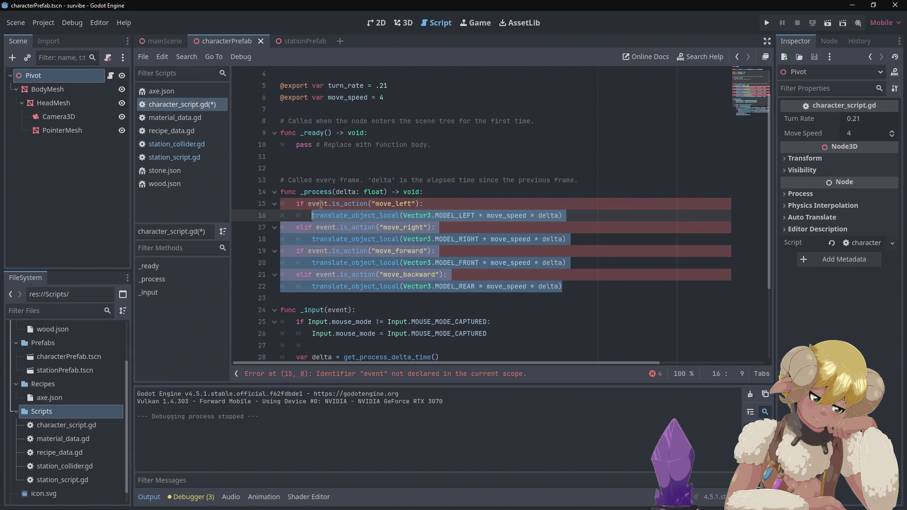
Turn line 15's event.is_action into Input.is_action_pressed for move_left
left_click(327, 204)
double_click(326, 203)
type("Input")
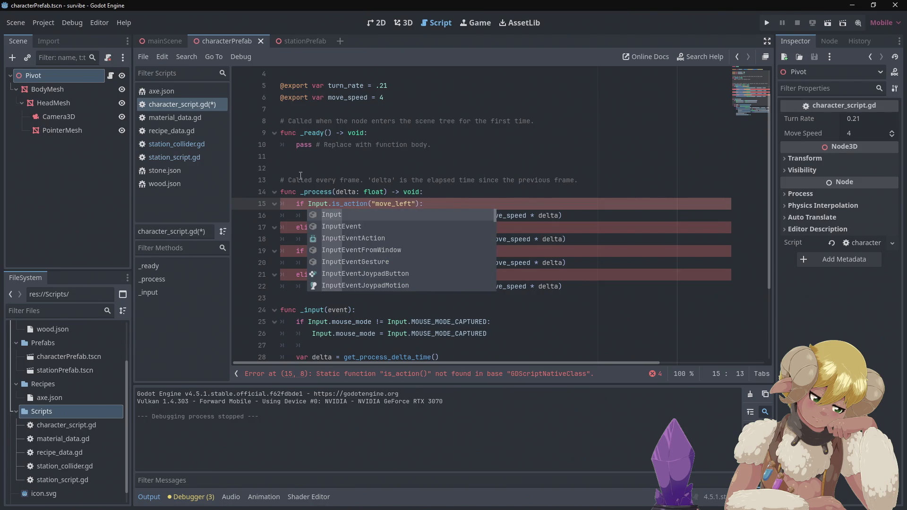
left_click(369, 203)
type("_")
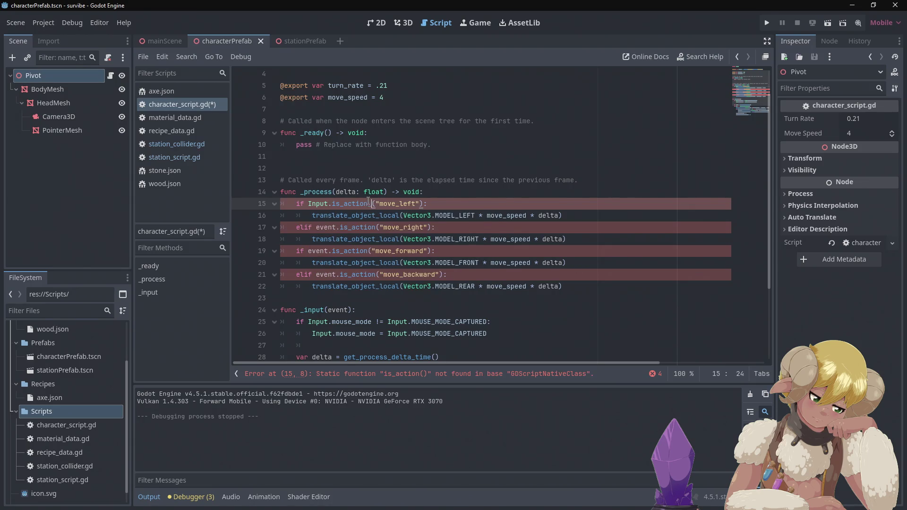
key("Down")
key("Down")
key("Down")
key("Up")
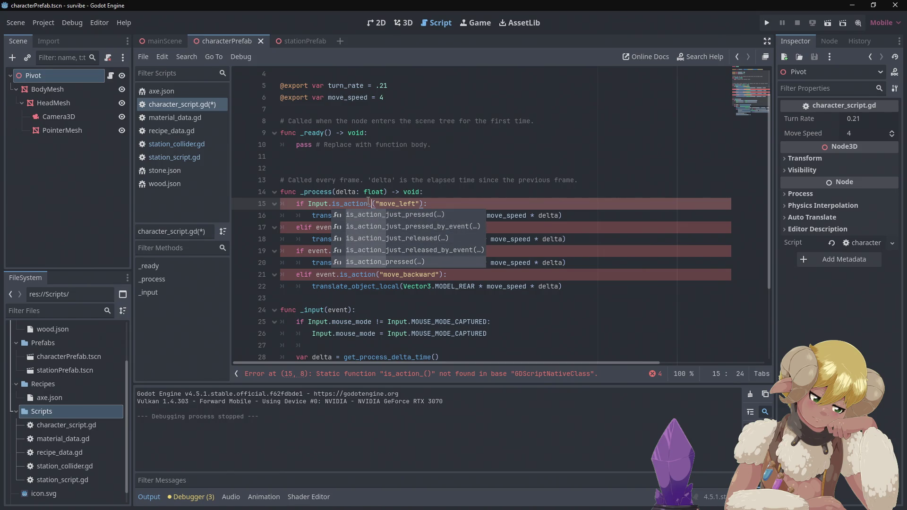
key("Return")
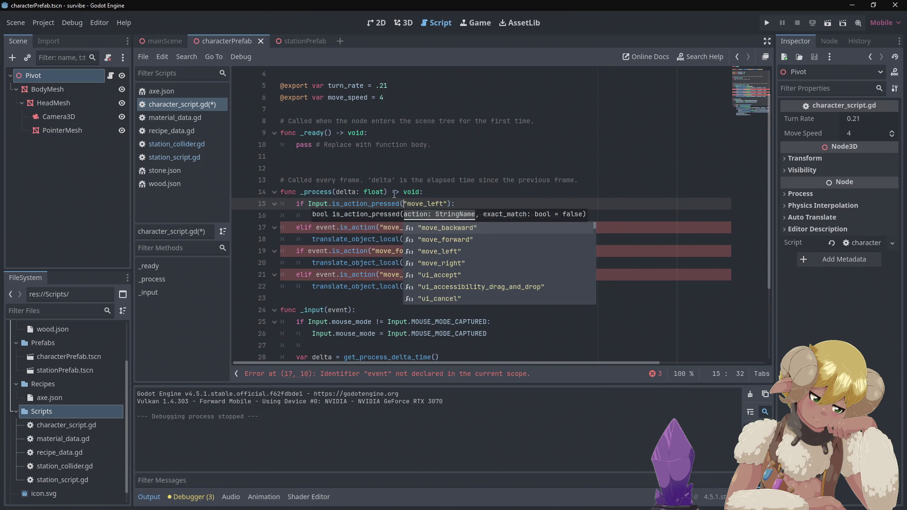
left_click_drag(399, 204, 309, 204)
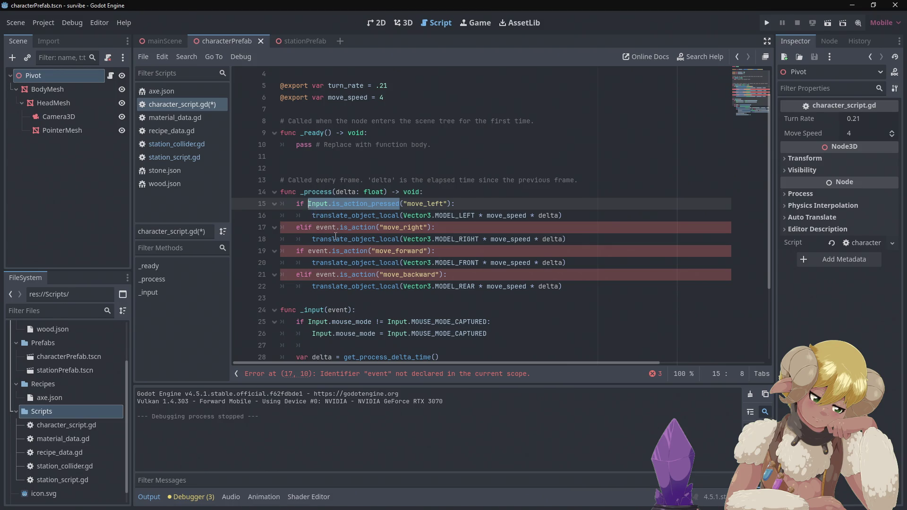
Use Input.is_action_pressed on lines 17, 19 and 21 too, then run the game
mouse_move(376, 227)
left_mouse_down()
mouse_move(313, 226)
mouse_move(313, 275)
mouse_move(368, 227)
mouse_move(316, 230)
left_mouse_up()
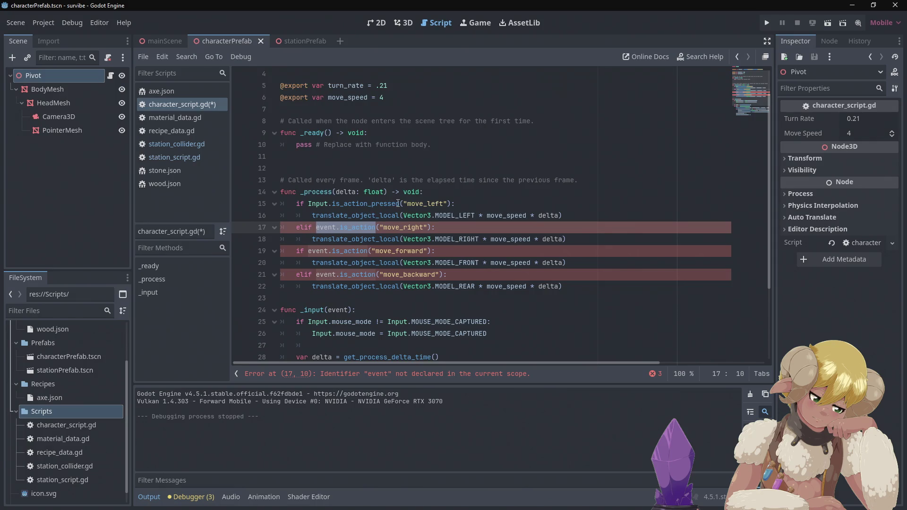
left_click_drag(400, 203, 314, 207)
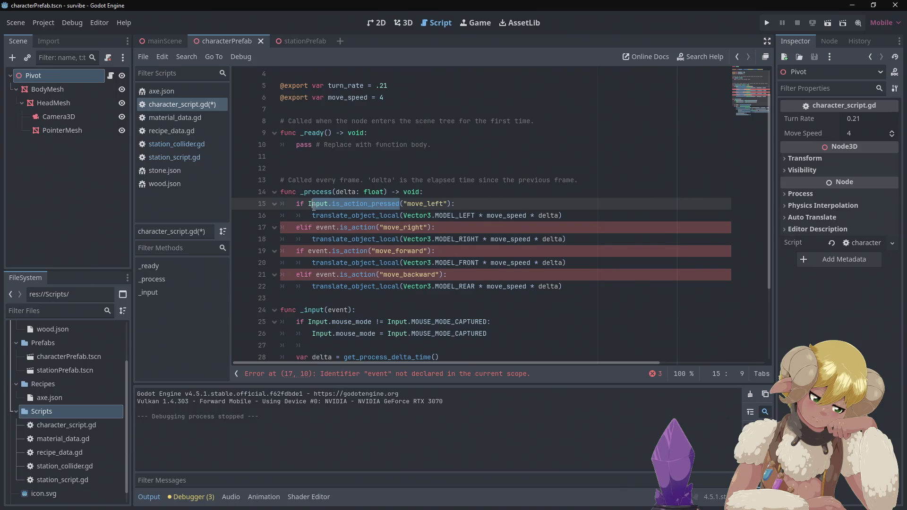
key("BackSpace")
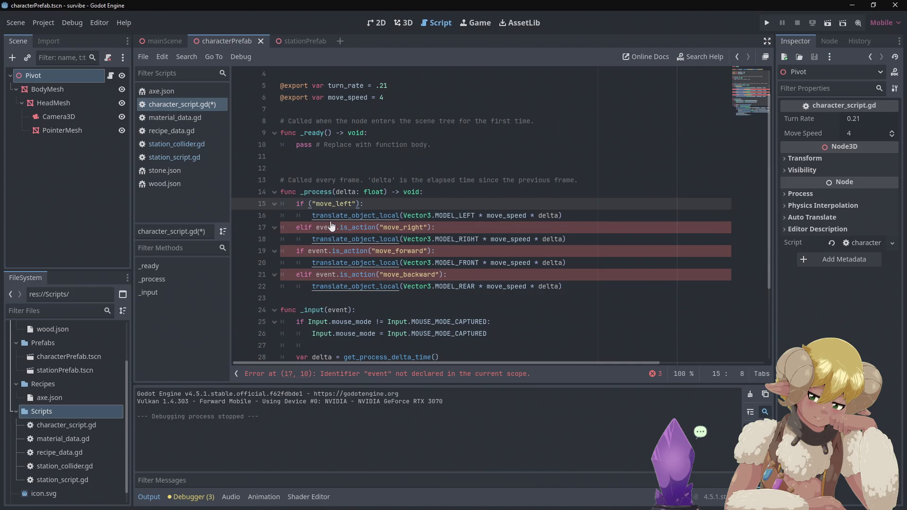
key("ctrl+z")
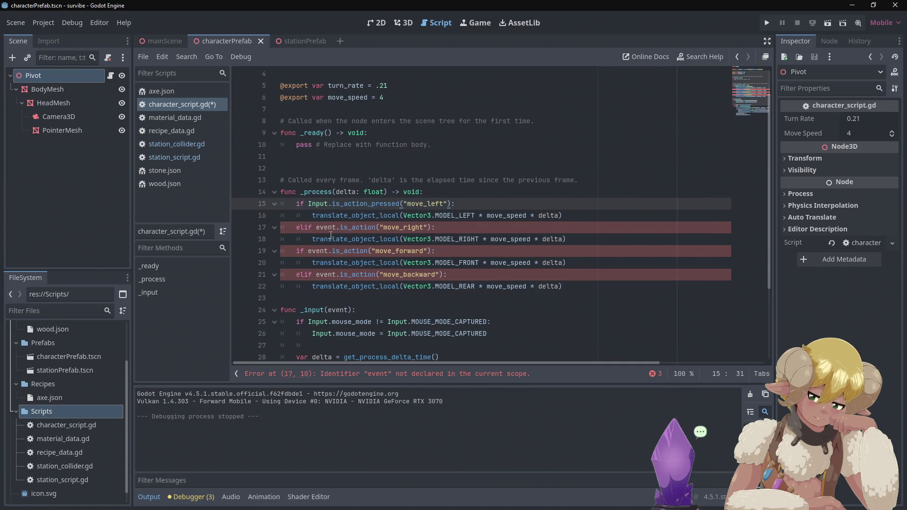
key("ctrl+z")
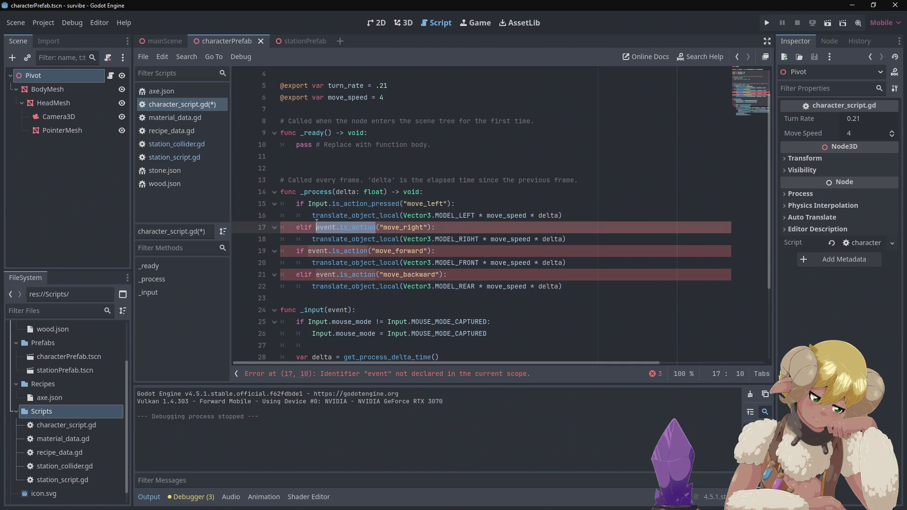
left_click_drag(308, 251, 365, 251)
key("ctrl+z")
left_click_drag(377, 274, 317, 275)
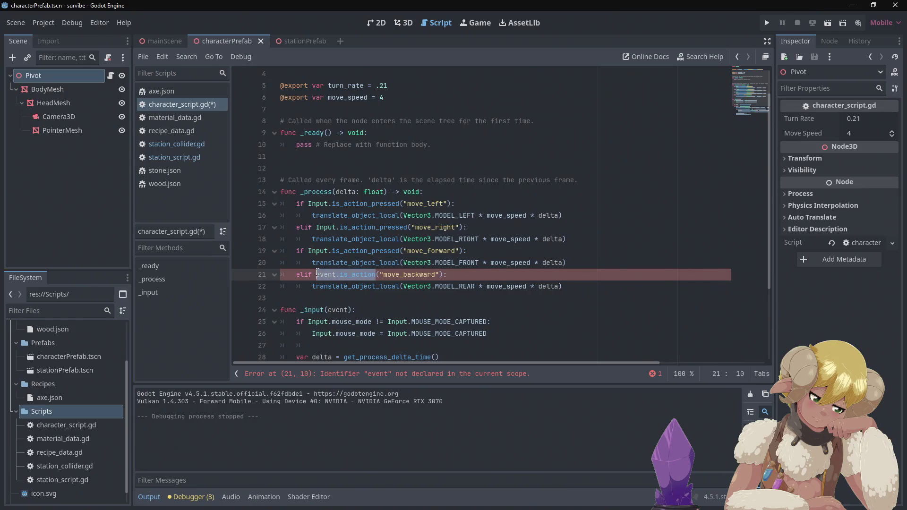
key("ctrl+z")
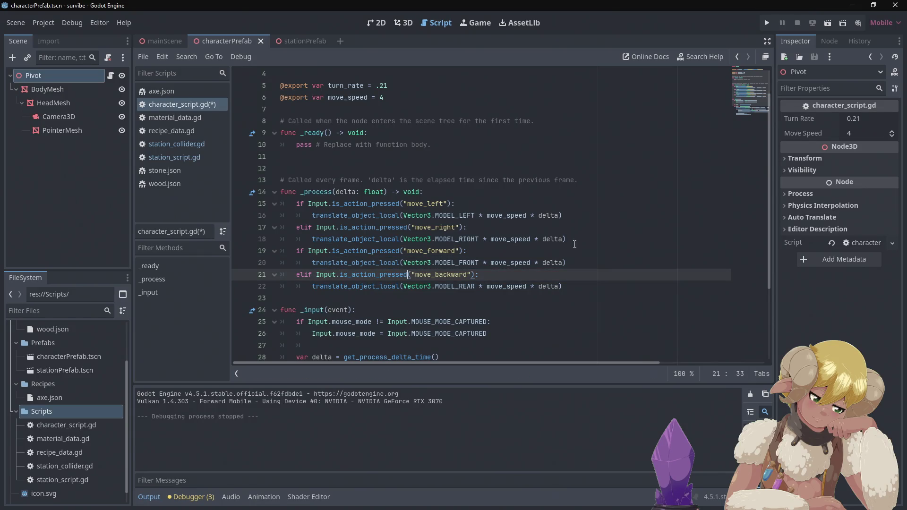
left_click(765, 24)
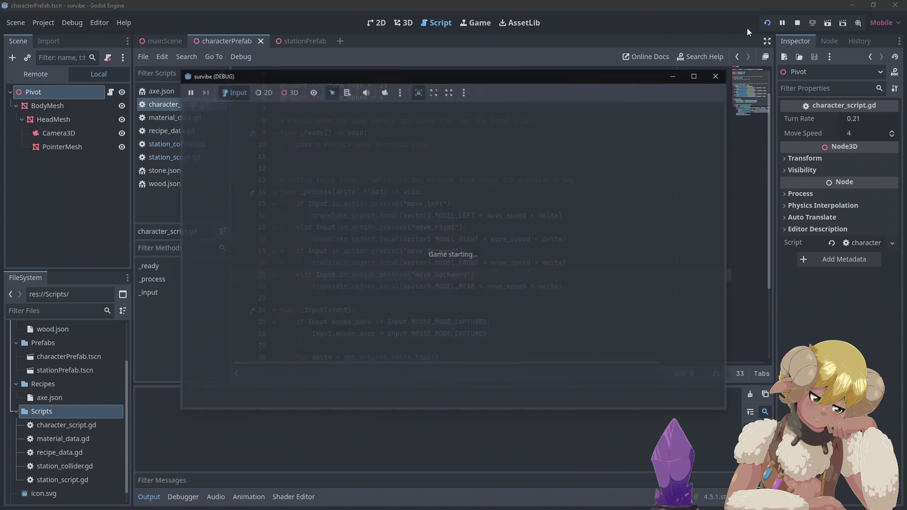
Walk the player around the dark cube with W, A, S and D, then stop the game with F8
key("s")
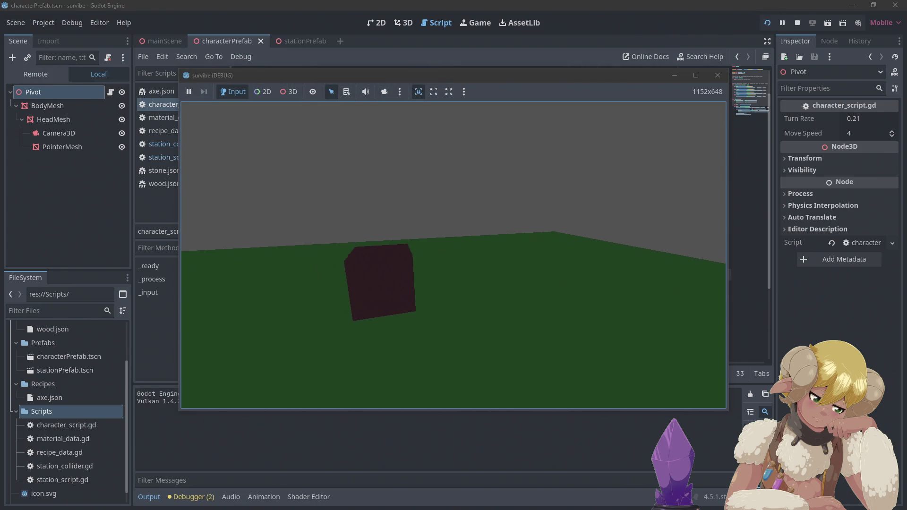
key("a")
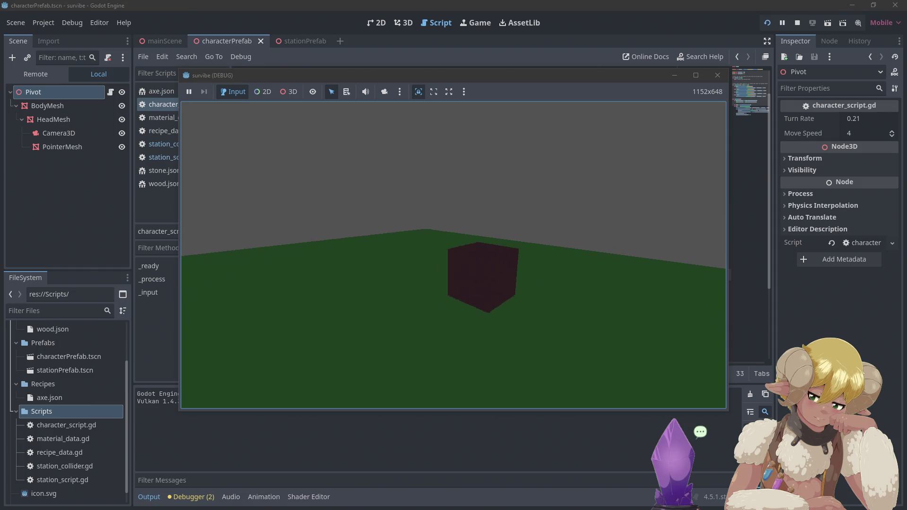
key("s")
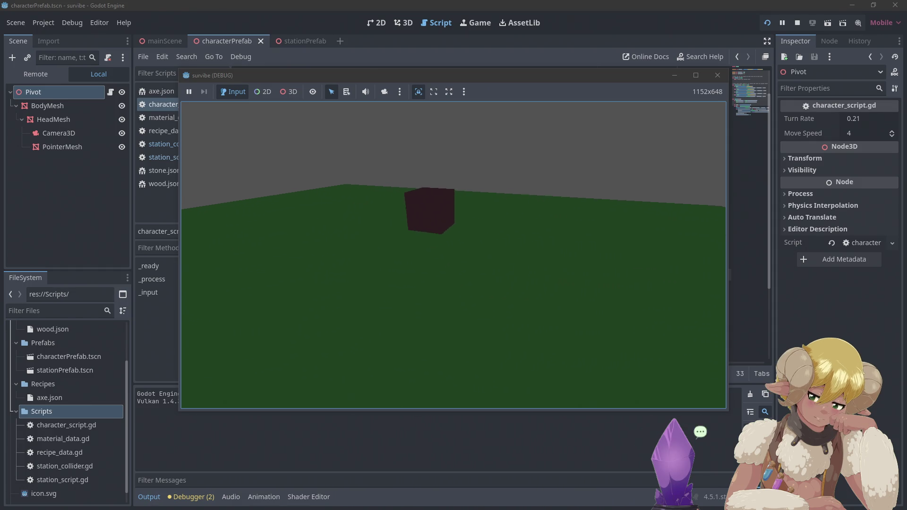
key("a")
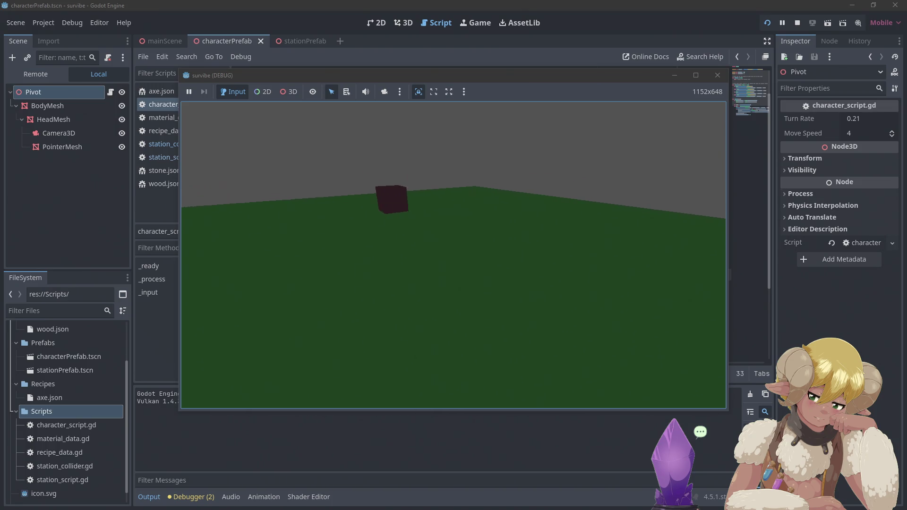
key("d")
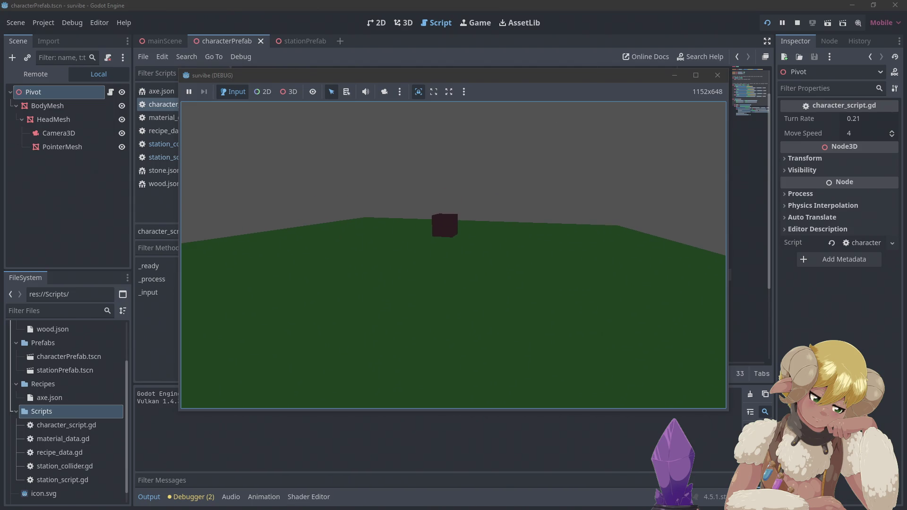
key("w")
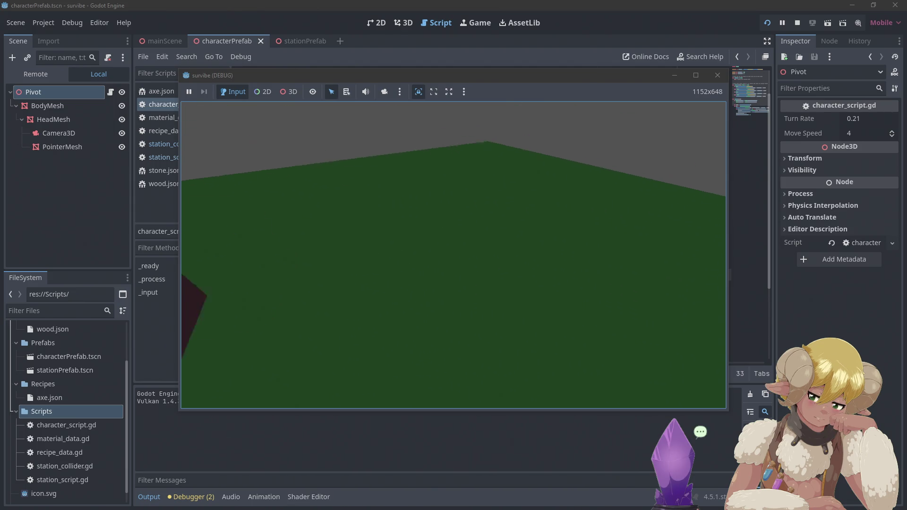
key("s")
key("a")
key("w")
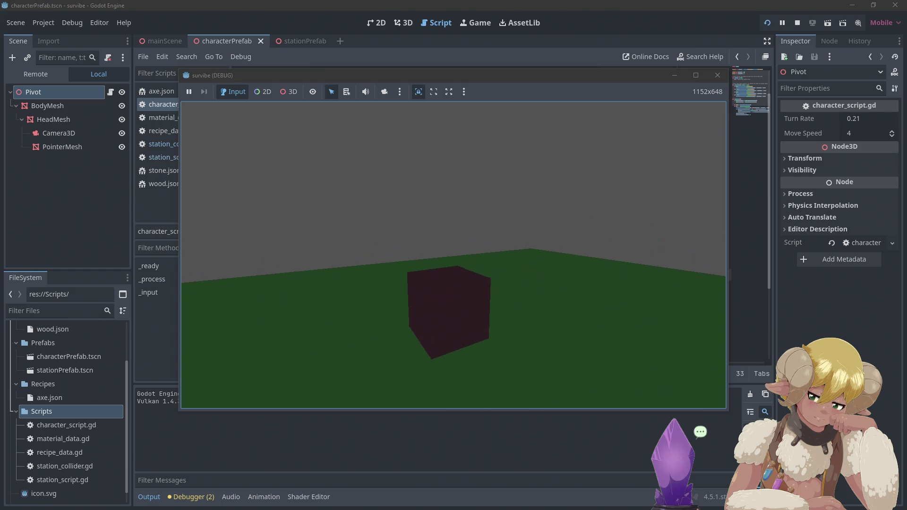
key("a")
key("d")
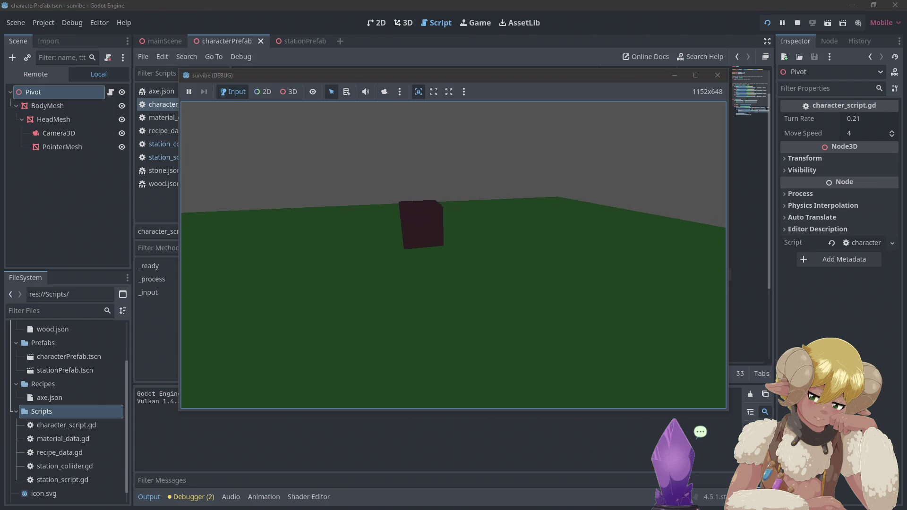
key("w")
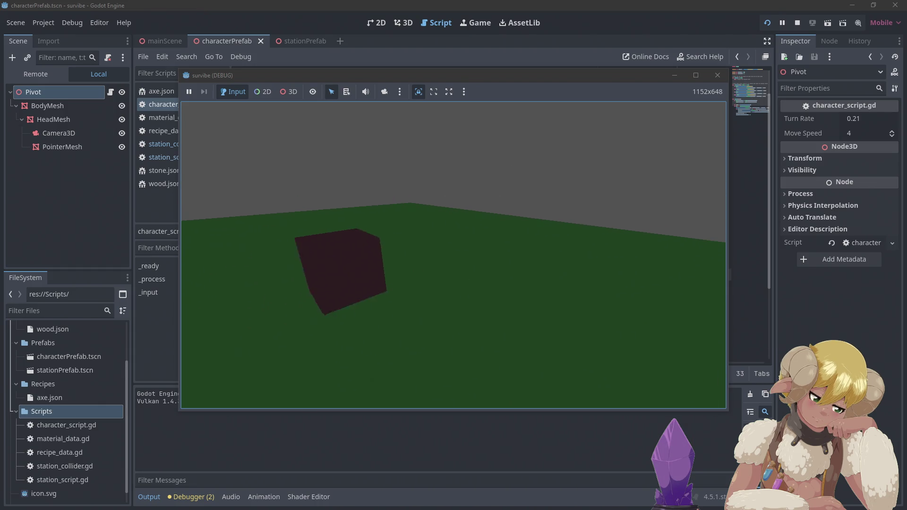
key("a")
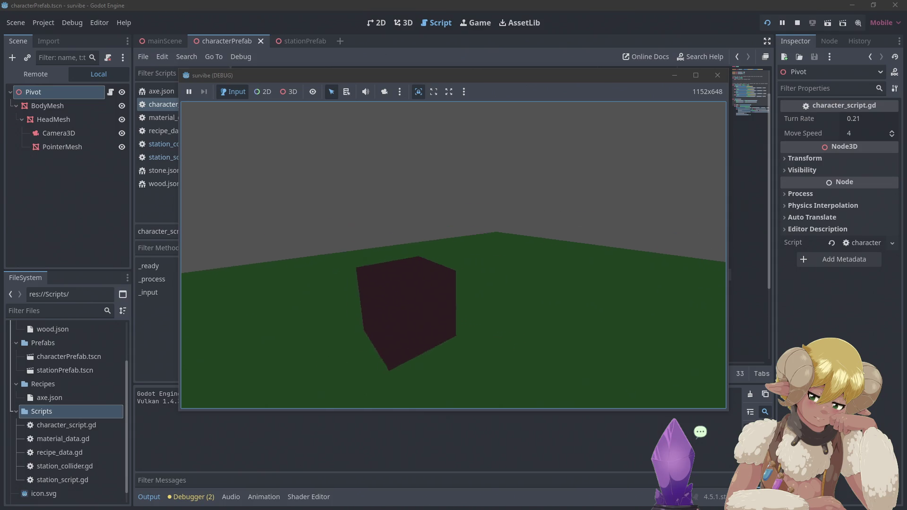
key("d")
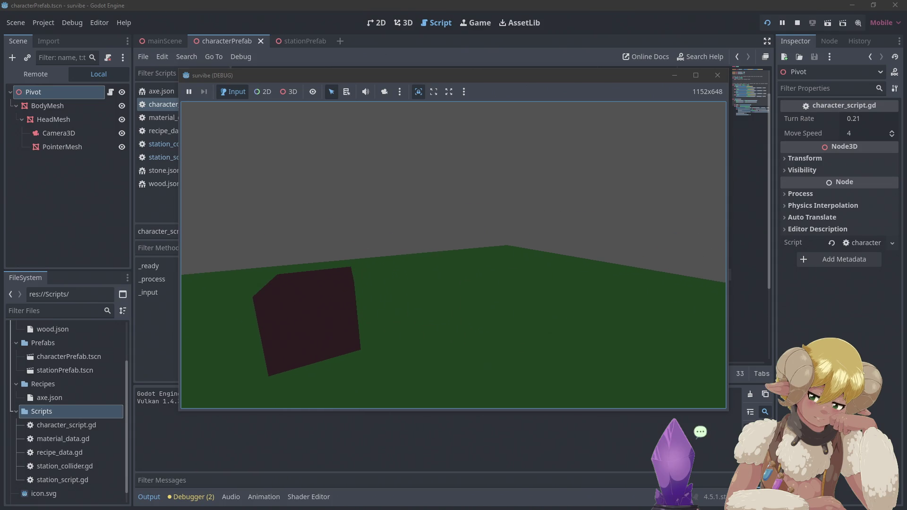
key("F8")
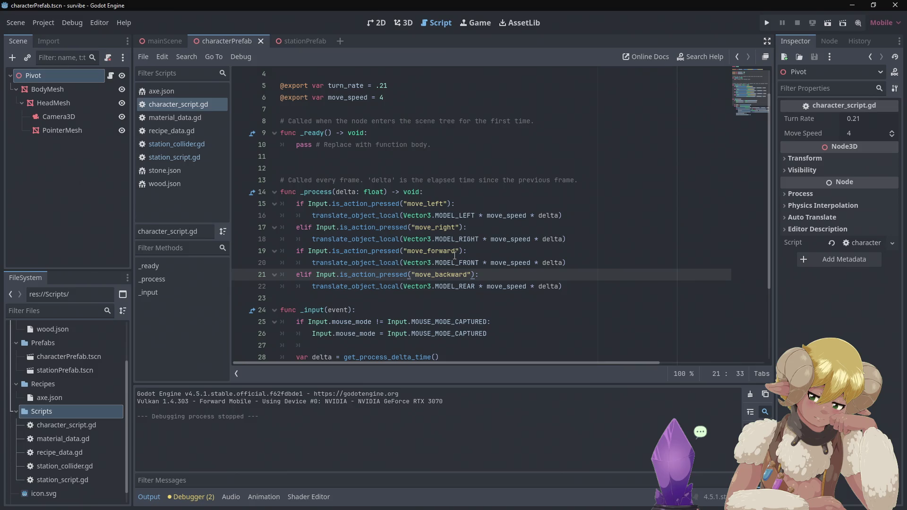
scroll(520, 219, "down", 3)
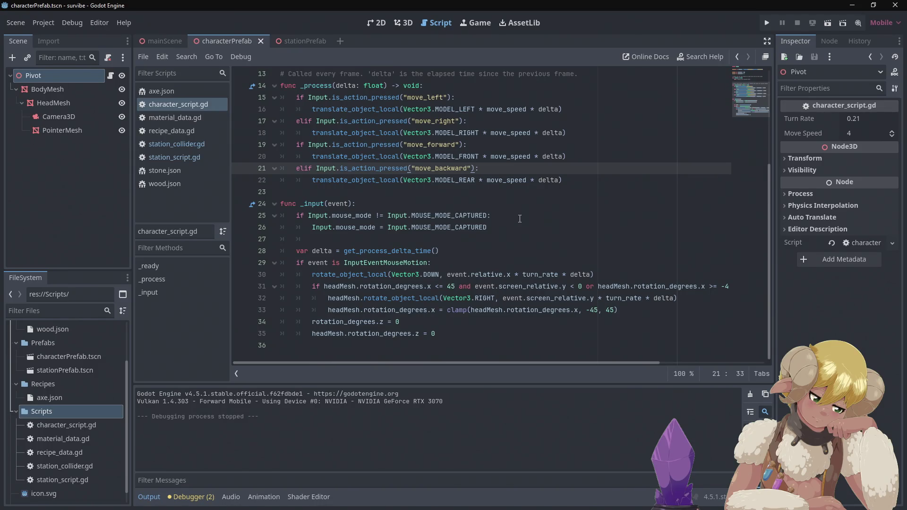
scroll(520, 217, "up", 3)
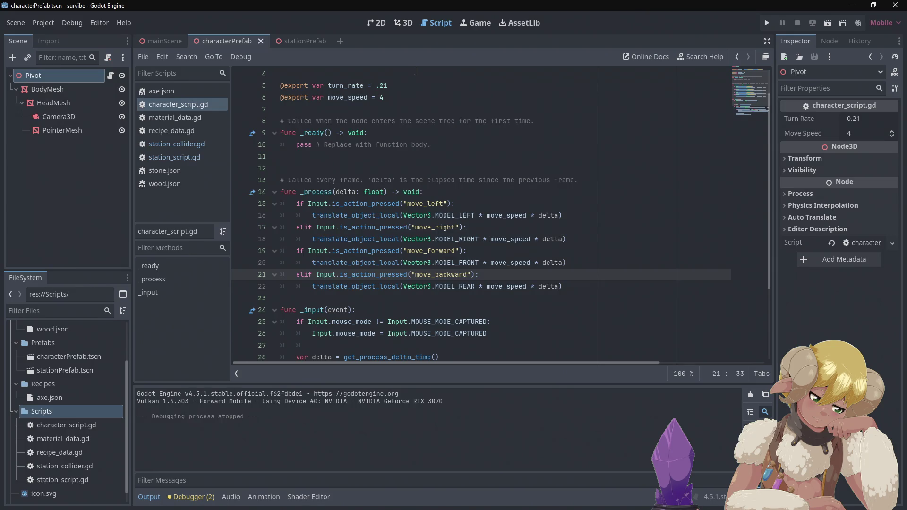
Compare station_collider.gd's mouseOver variable with station_script.gd, finishing on station_script.gd
left_click(208, 144)
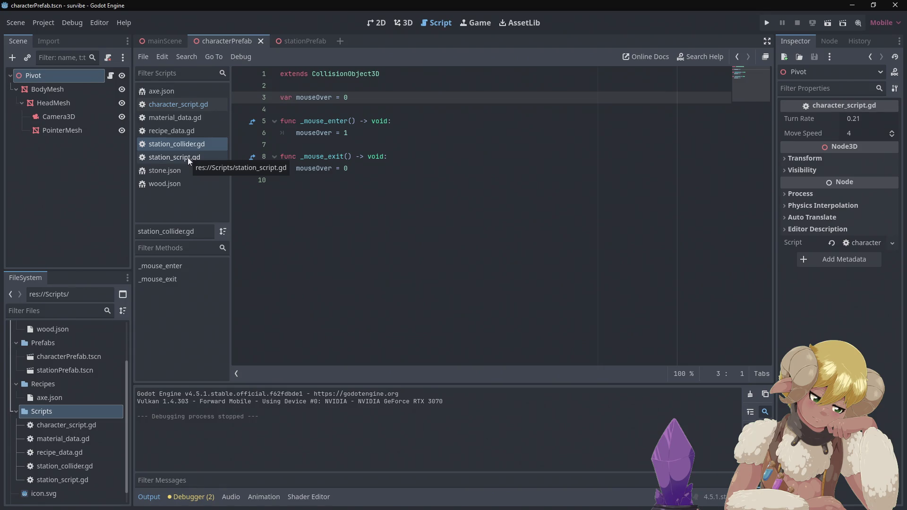
left_click(188, 157)
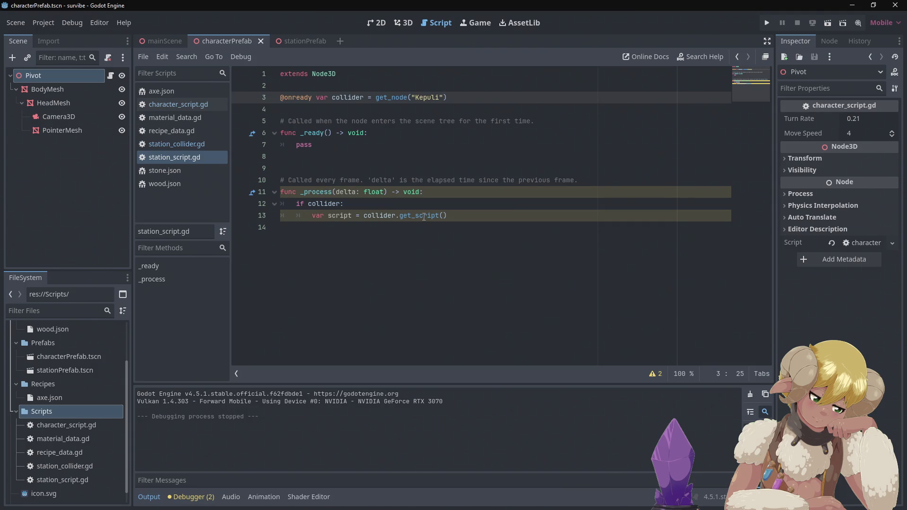
mouse_move(424, 216)
left_click(203, 143)
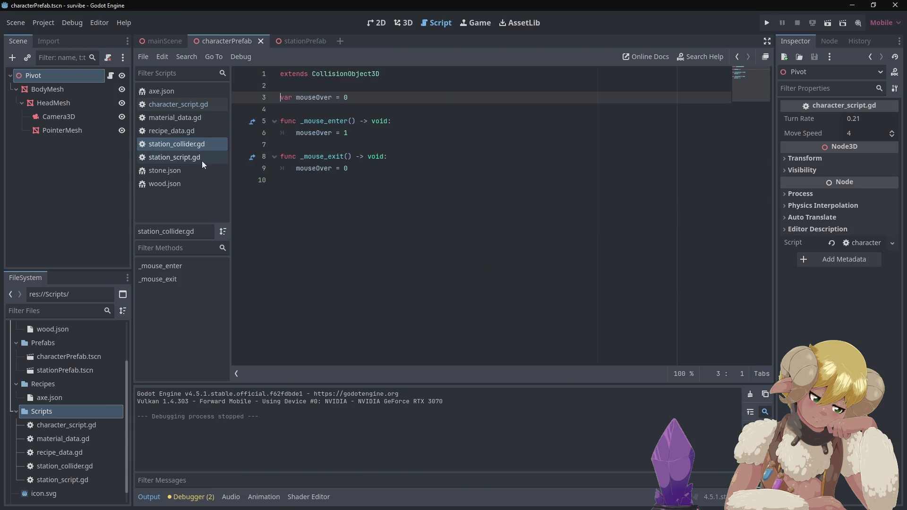
left_click(201, 159)
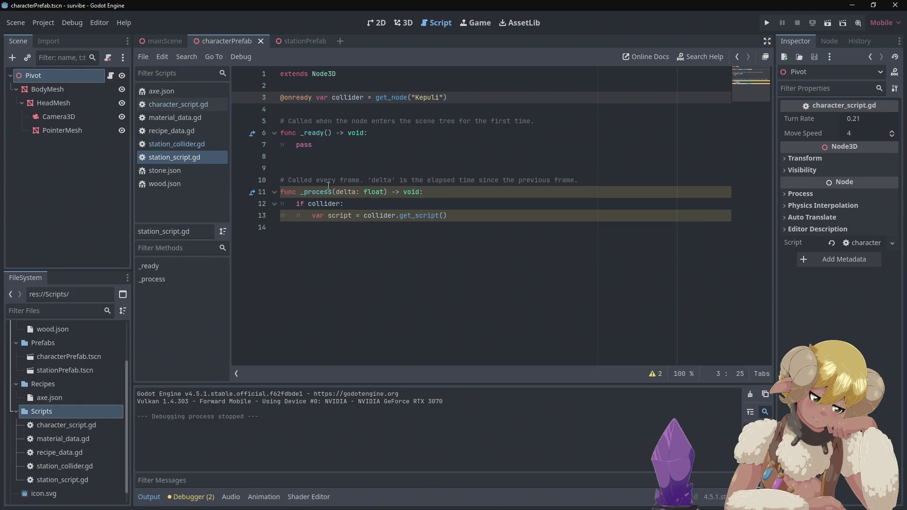
Add an 'if script:' block after line 13 with an indented 'script.' line
left_click(455, 214)
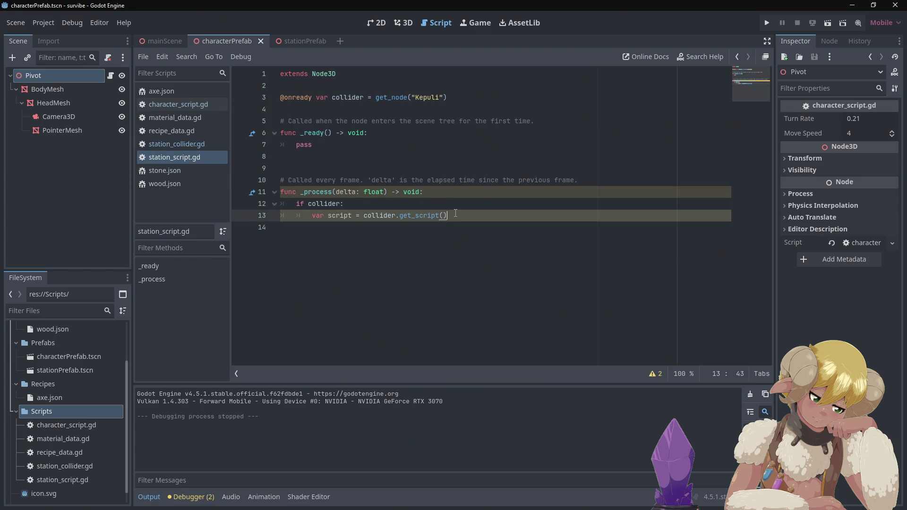
key("Return")
type("if script_")
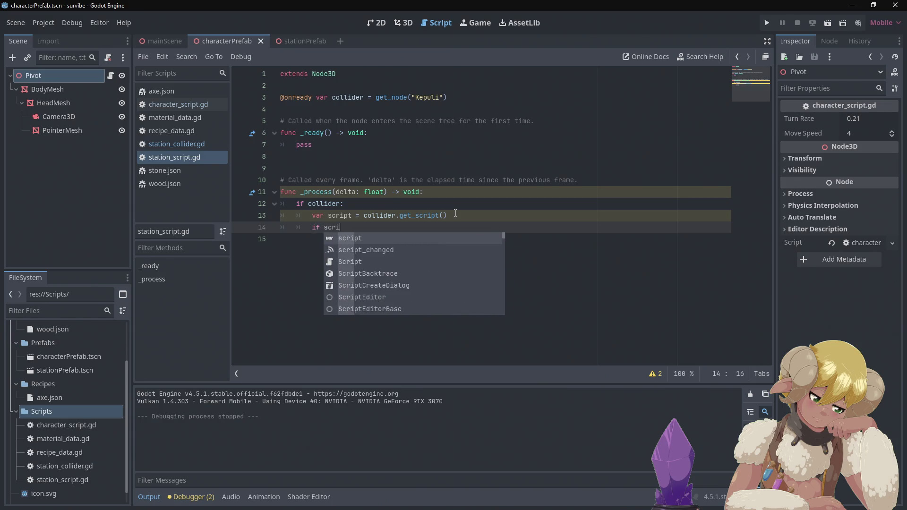
key("BackSpace")
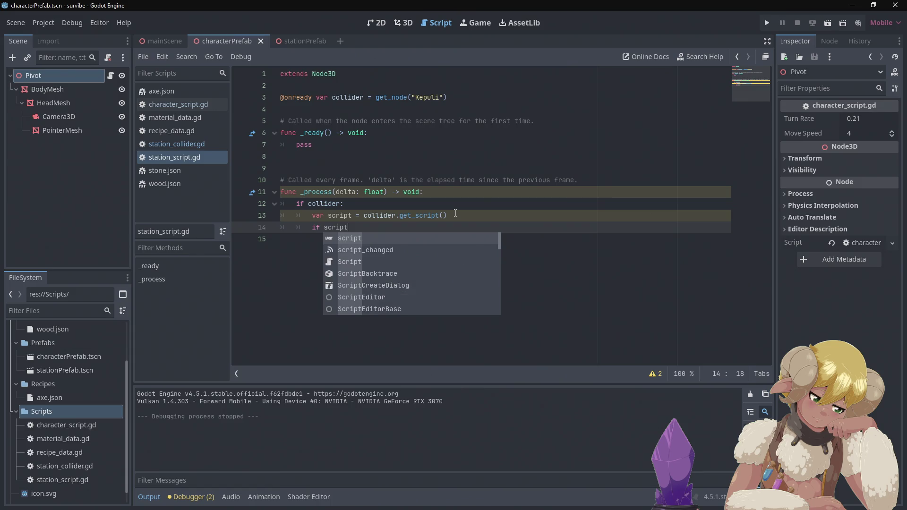
type(":")
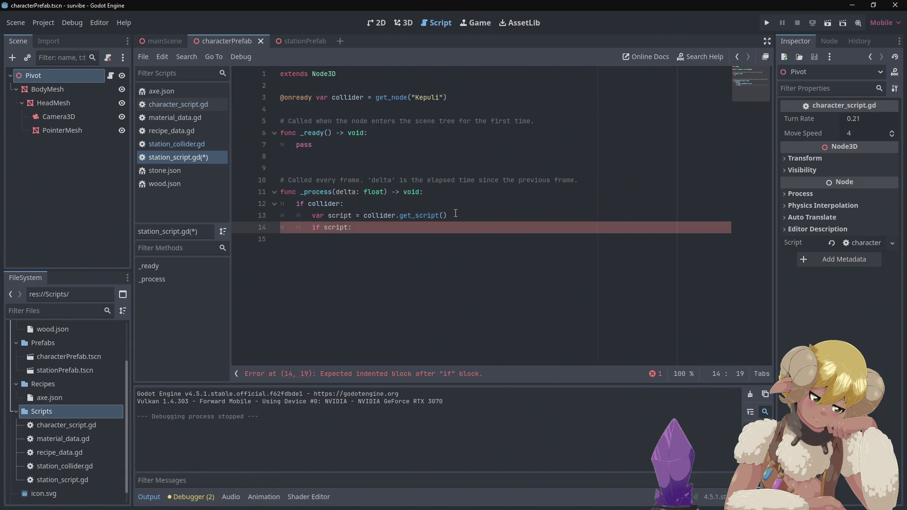
key("Return")
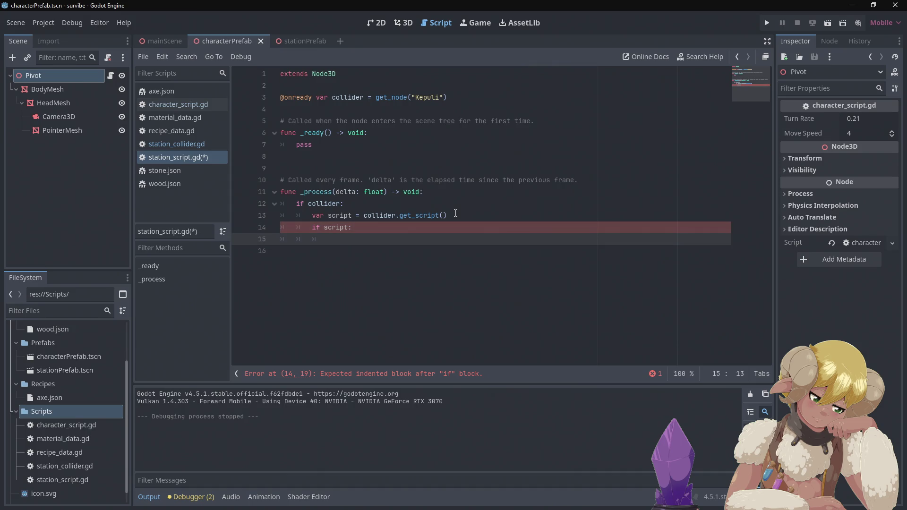
type("script.")
key("Escape")
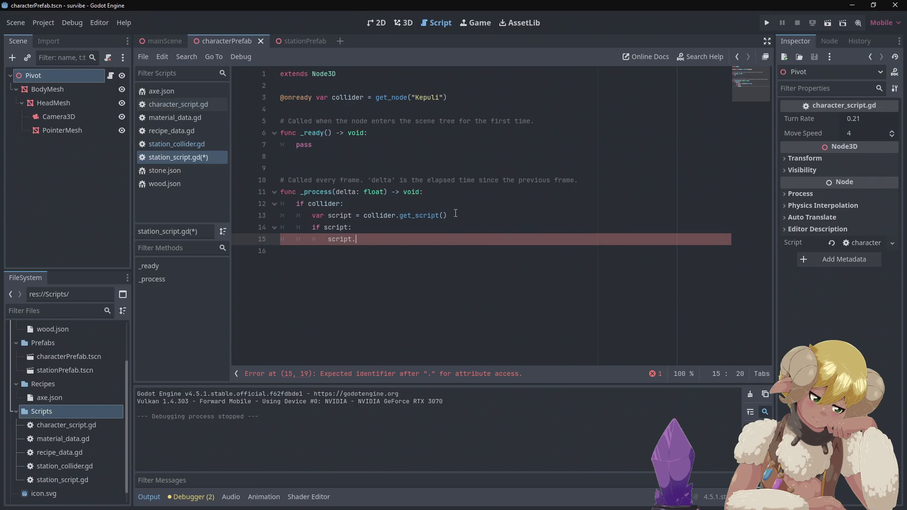
Complete the line as script.mouseOver, matching the variable name in station_collider.gd
left_click(186, 141)
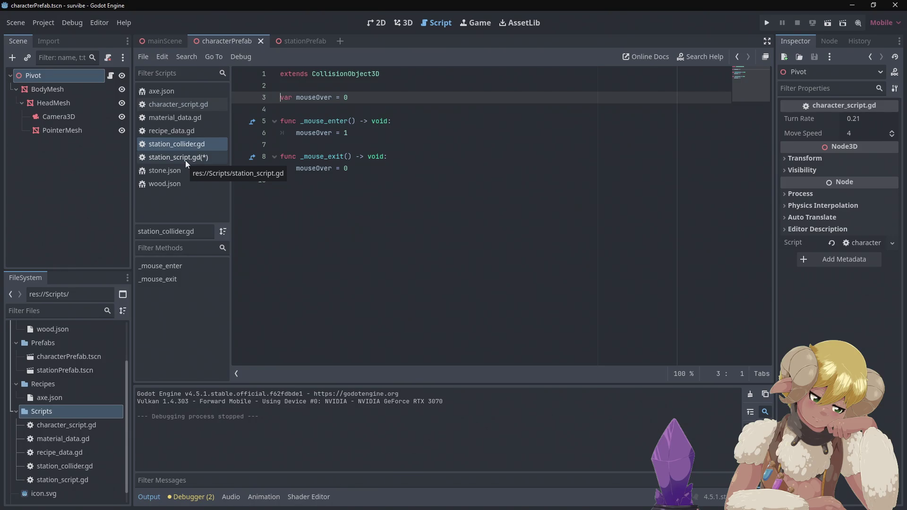
left_click(185, 160)
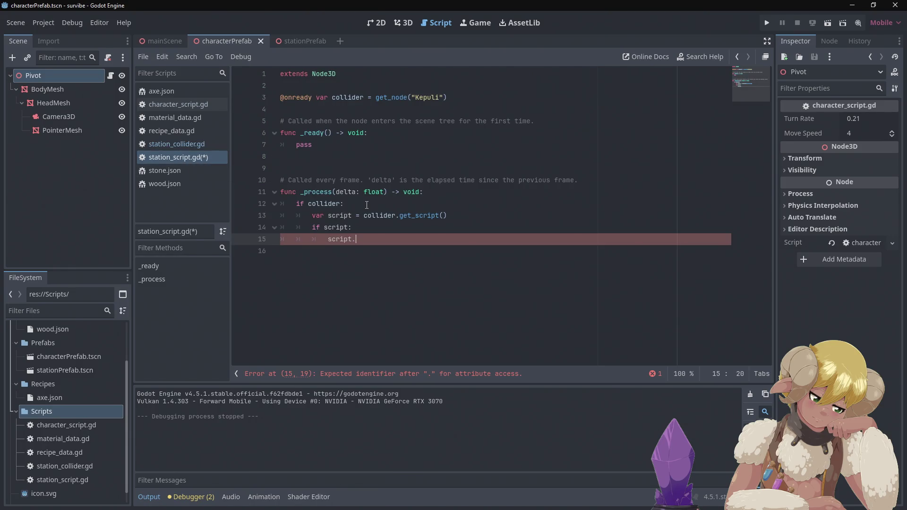
type("mouse_")
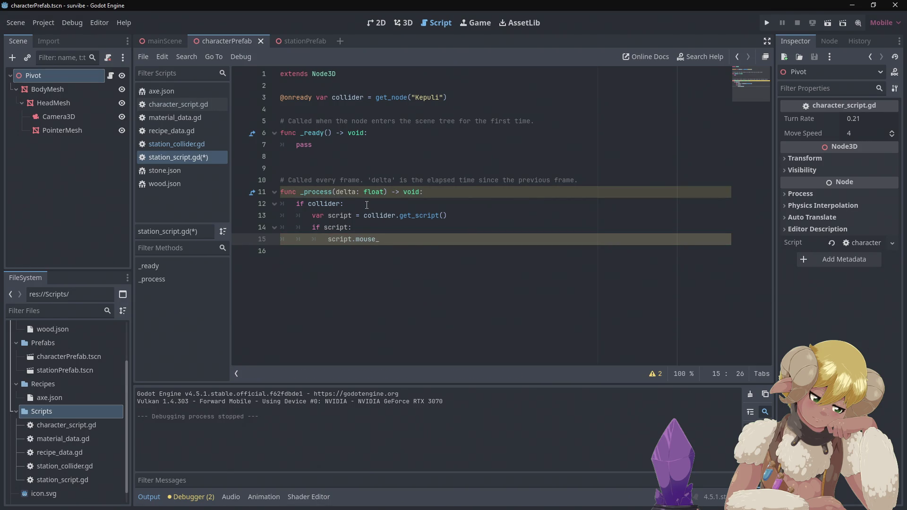
type("over")
left_click(172, 148)
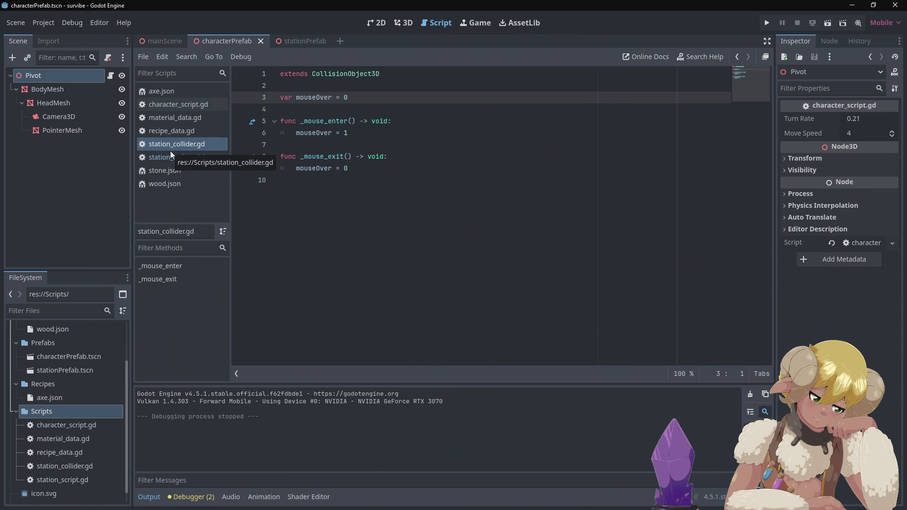
left_click(174, 158)
left_click_drag(384, 240, 372, 236)
type("Over")
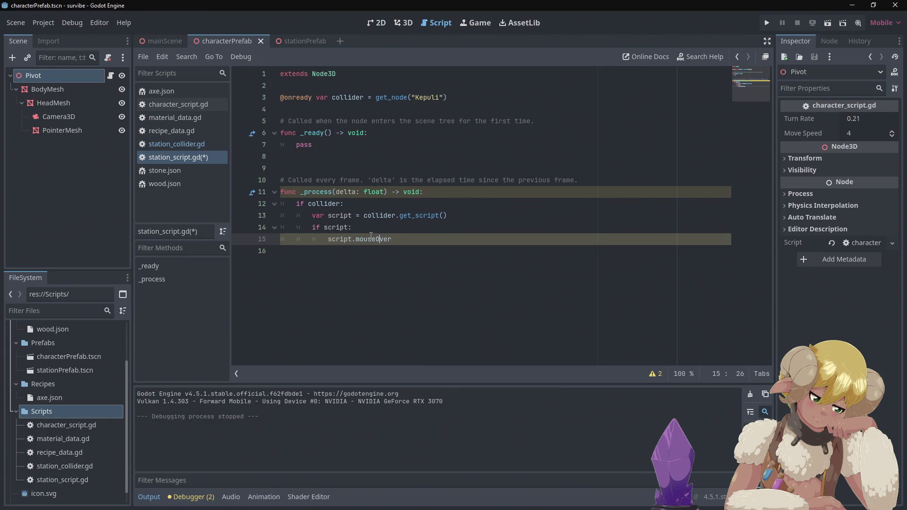
Wrap the line as print(script.mouseOver) and run the game to test it
left_click(419, 237)
left_click(329, 240)
type("print")
type("(")
key("Right")
key("Right")
key("Right")
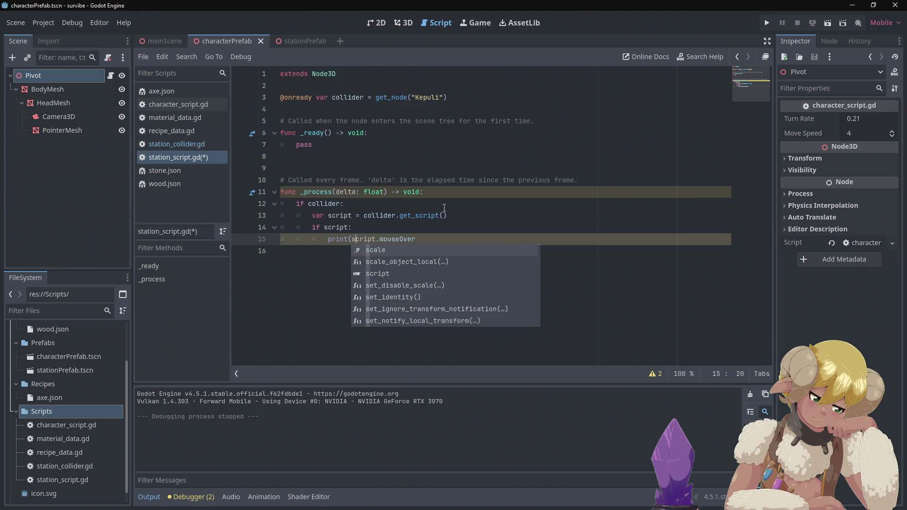
type(")")
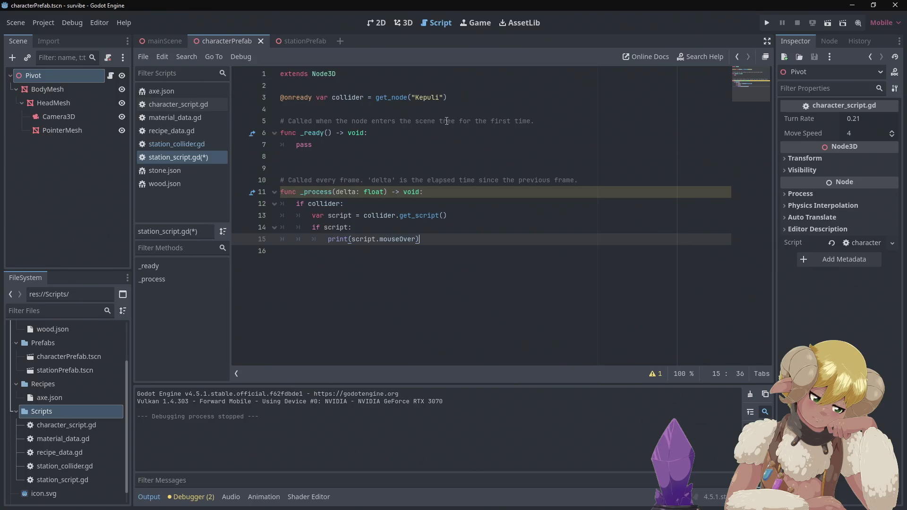
left_click(764, 23)
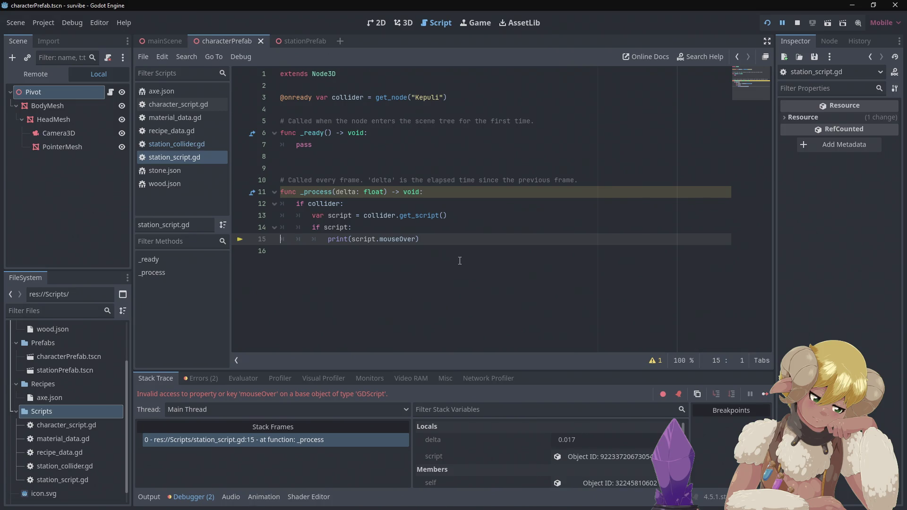
Stop the failing game run and reopen station_collider.gd
left_click(794, 22)
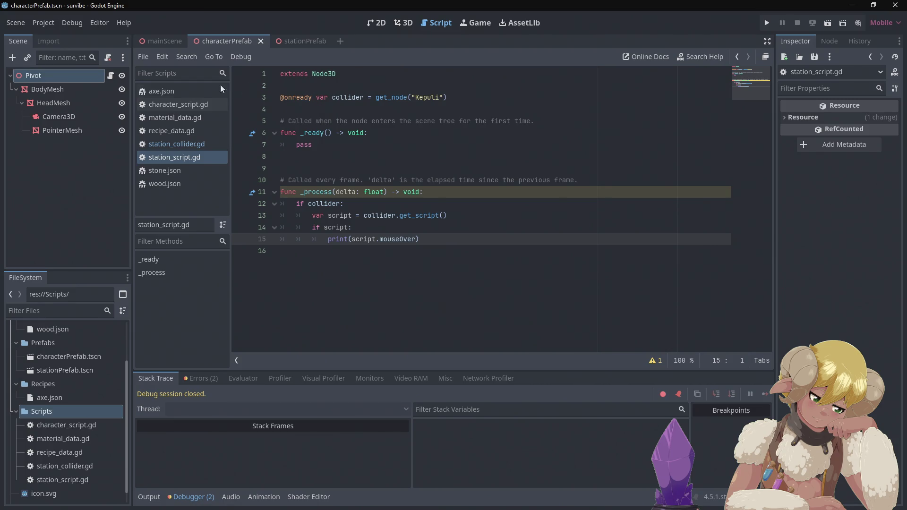
left_click(173, 144)
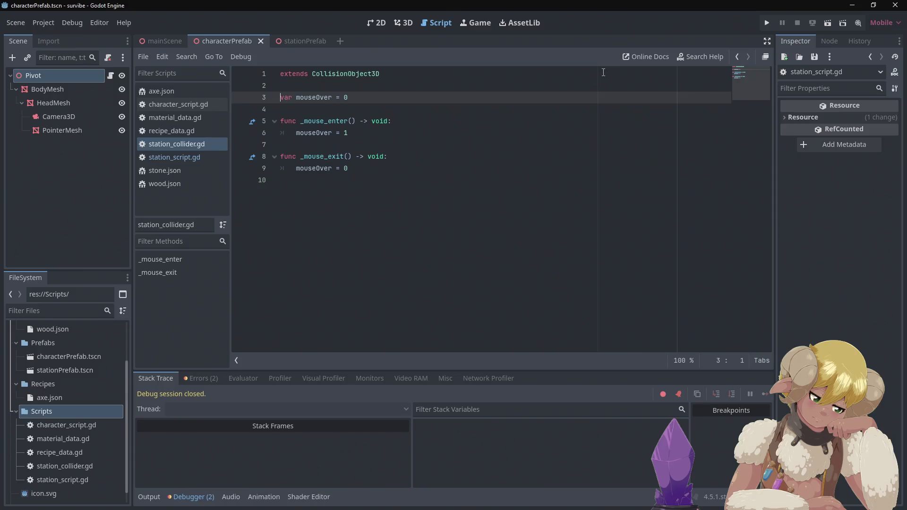
Open the online Godot 4.5 documentation in the browser
left_click(641, 61)
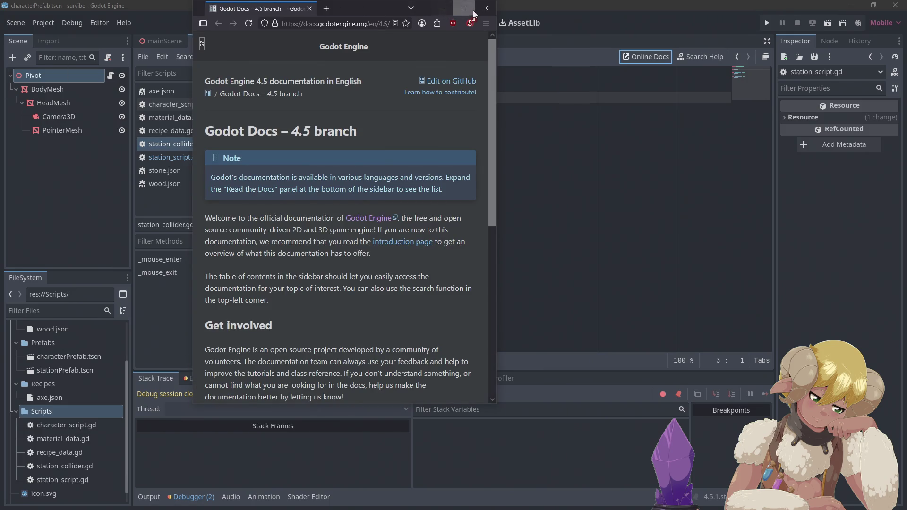
Maximize the docs window, search for 'interface' and open the Godot interfaces result
left_click(464, 8)
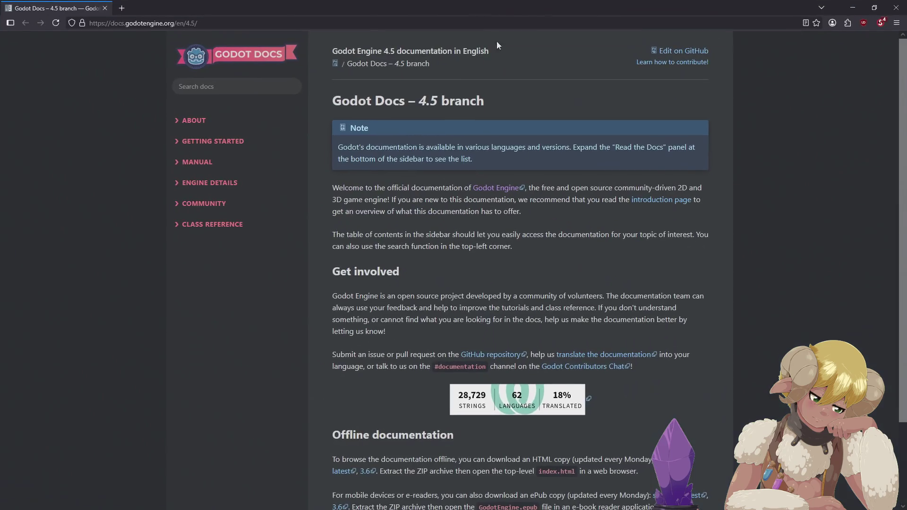
left_click(879, 25)
left_click(848, 42)
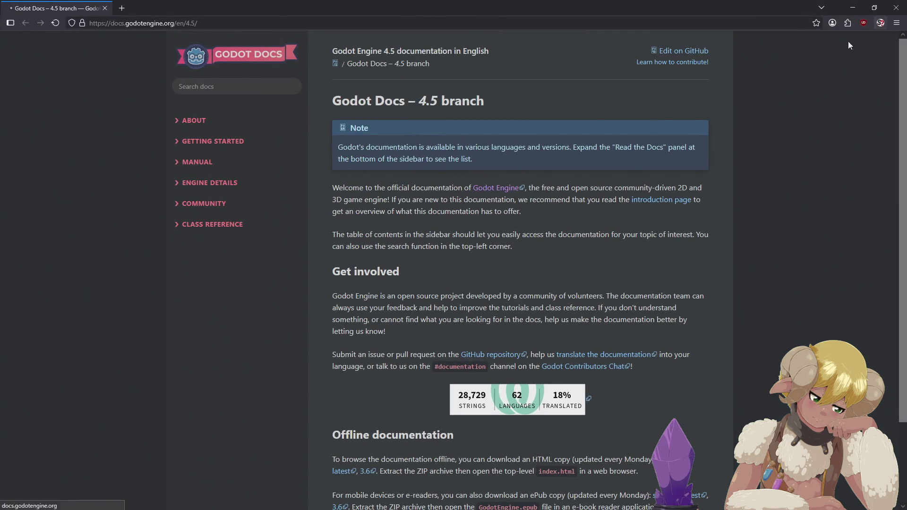
left_click(249, 92)
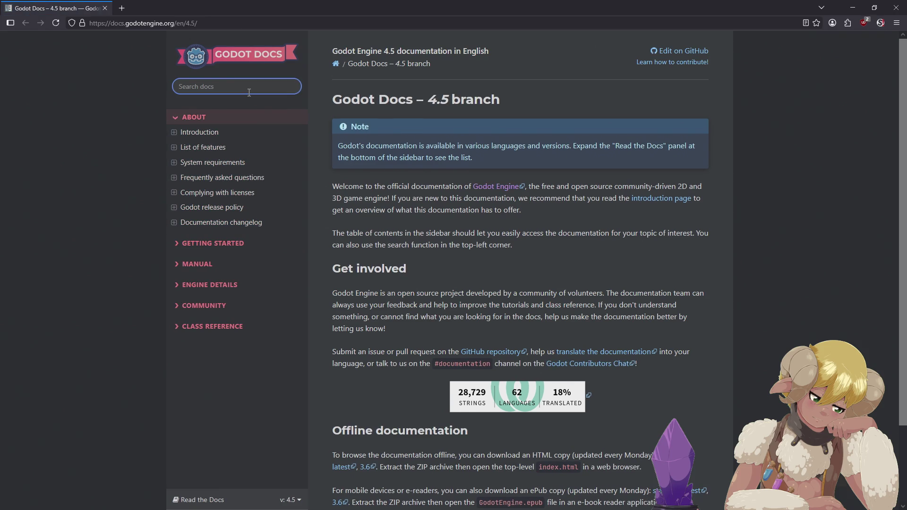
type("interface")
key("Return")
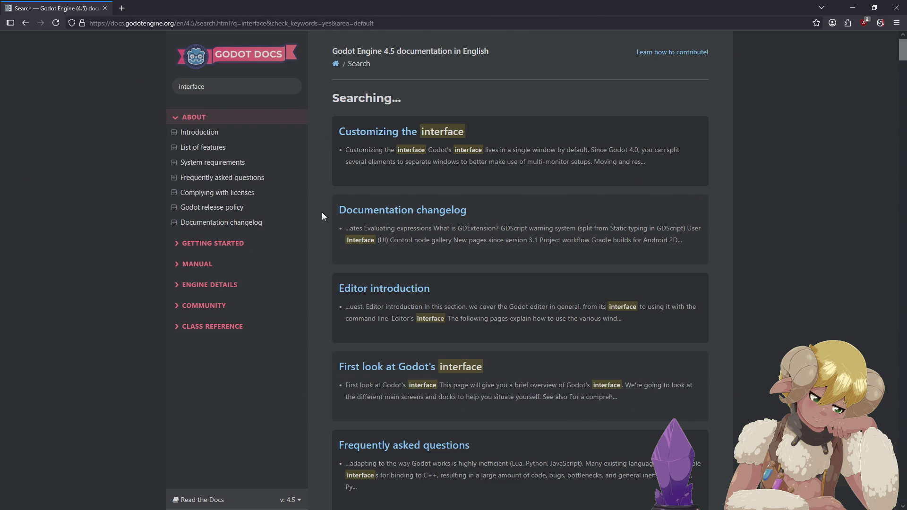
scroll(316, 210, "down", 3)
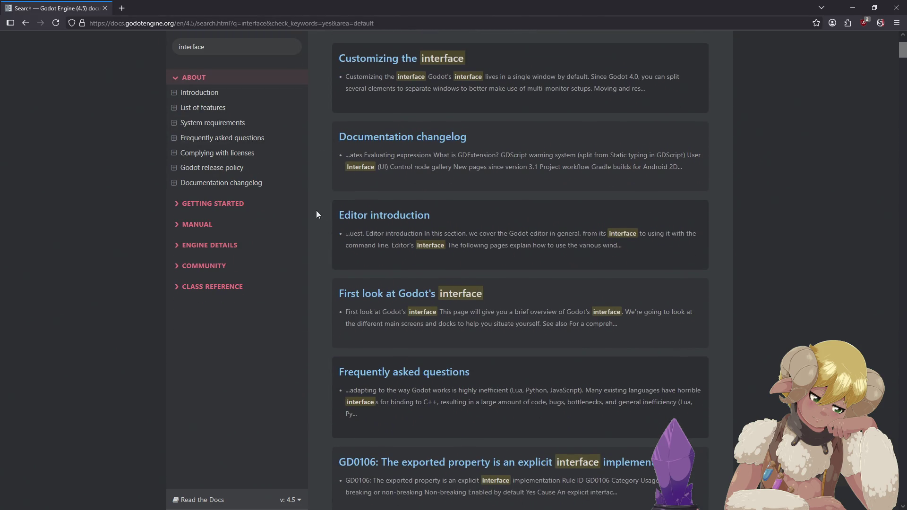
scroll(316, 211, "down", 4)
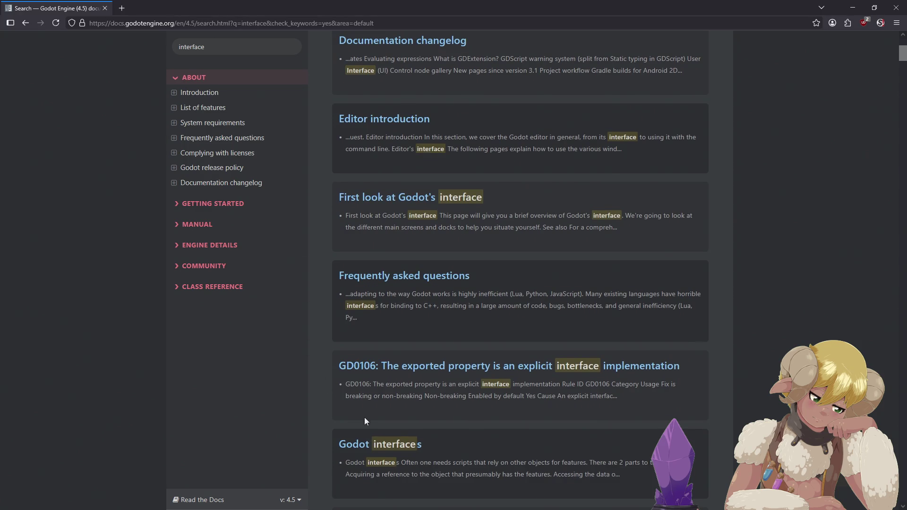
left_click(387, 445)
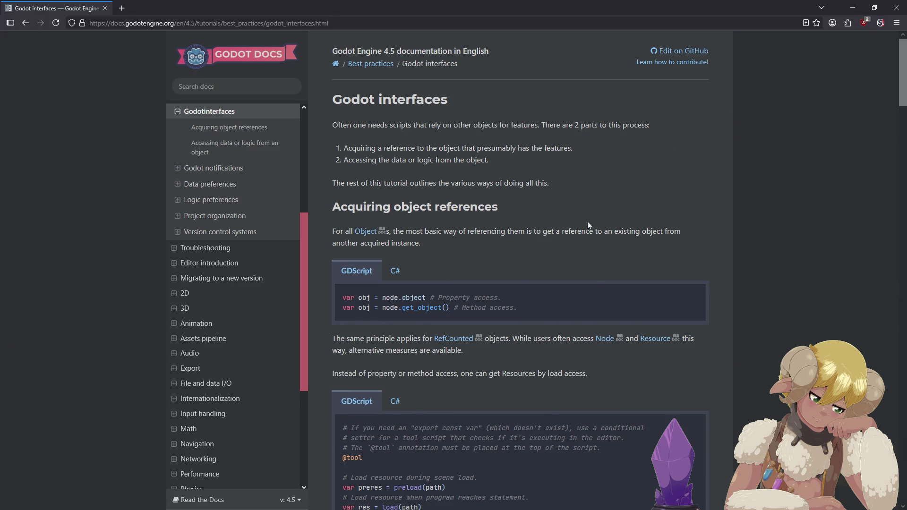
Read through the page's object-reference examples down to the has_method, cast, assert and group checks
scroll(588, 221, "down", 1)
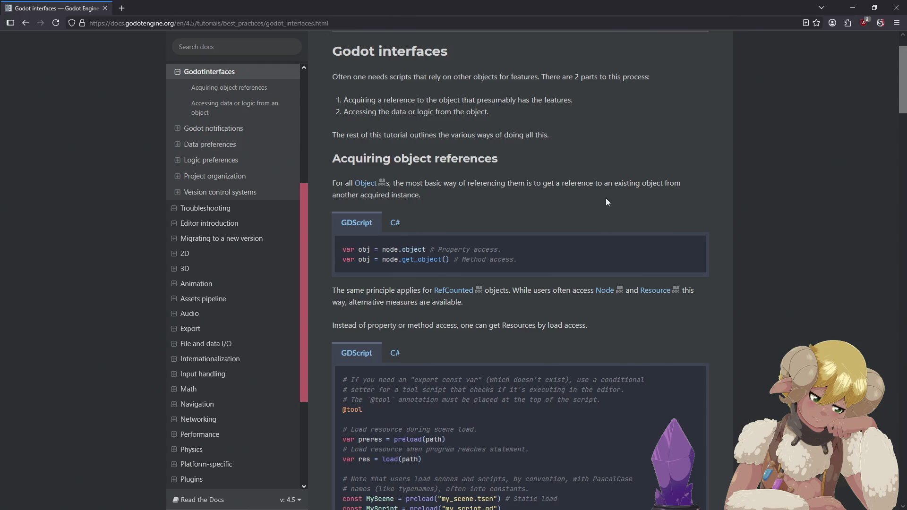
scroll(606, 199, "up", 1)
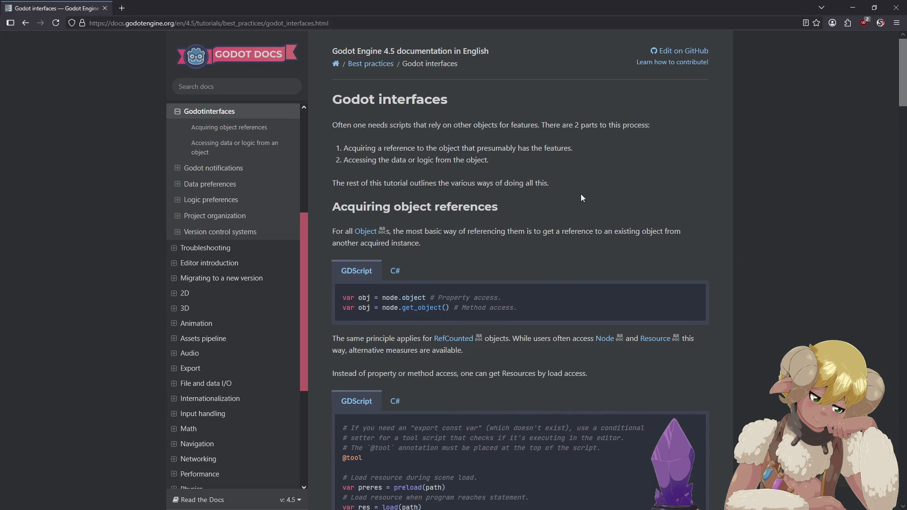
scroll(580, 197, "down", 8)
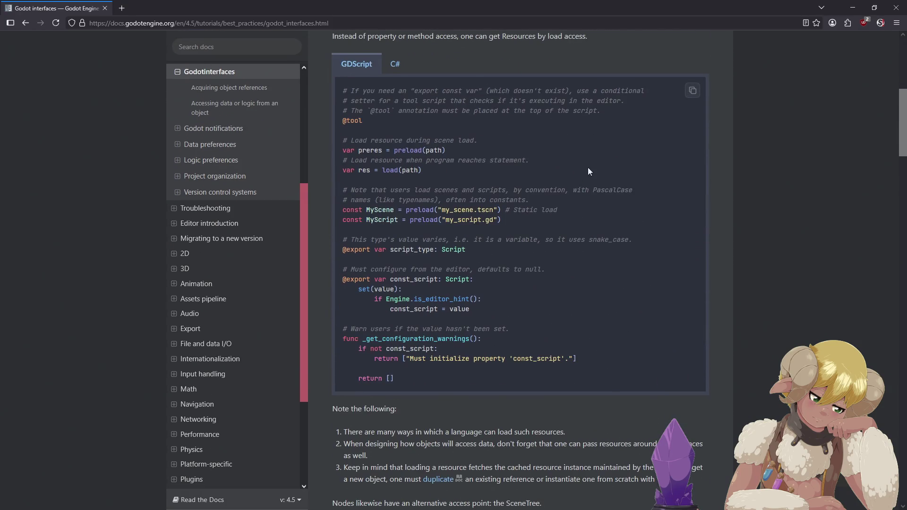
scroll(588, 168, "down", 3)
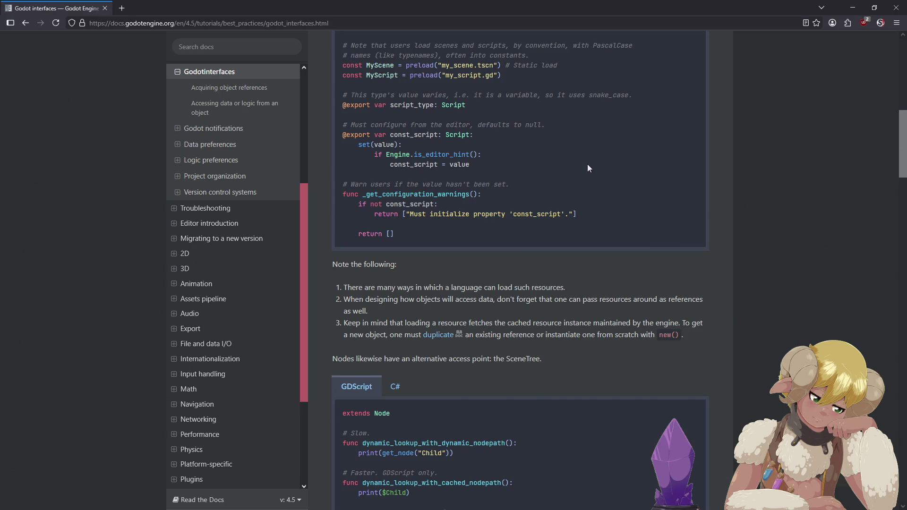
scroll(588, 164, "down", 1)
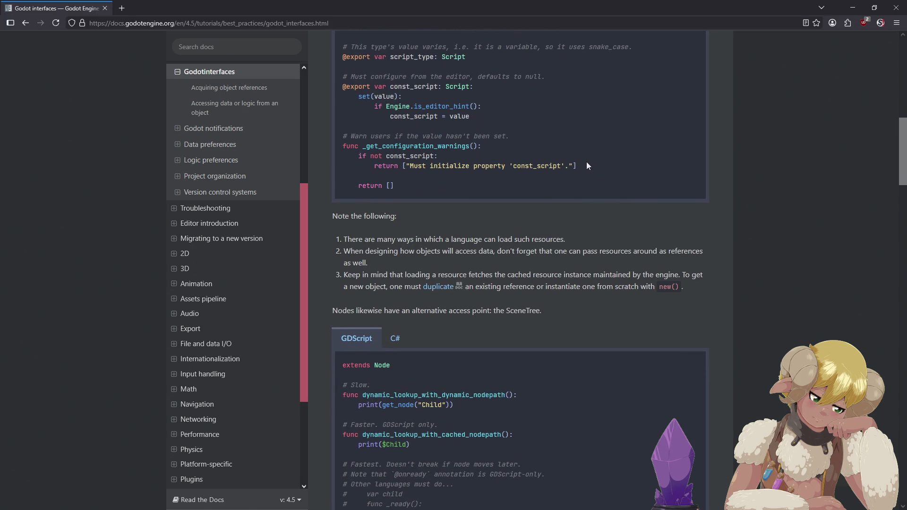
scroll(588, 165, "down", 1)
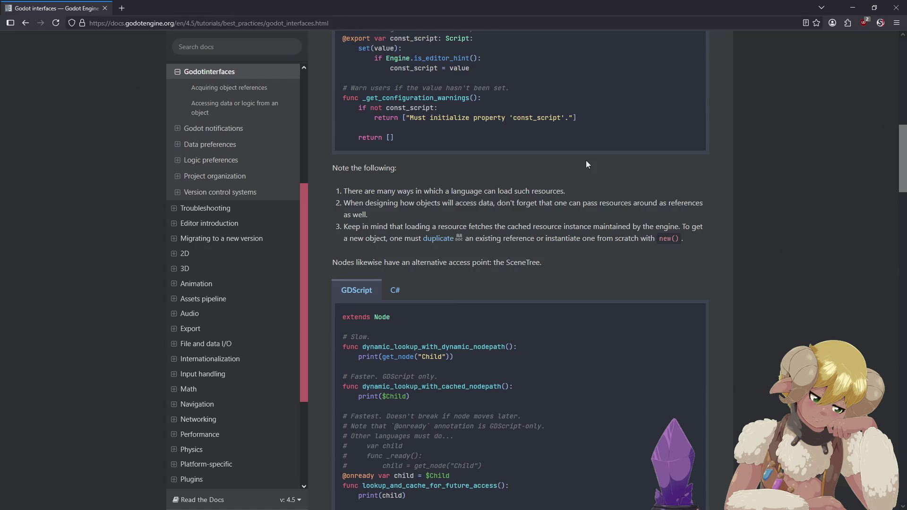
scroll(587, 164, "up", 4)
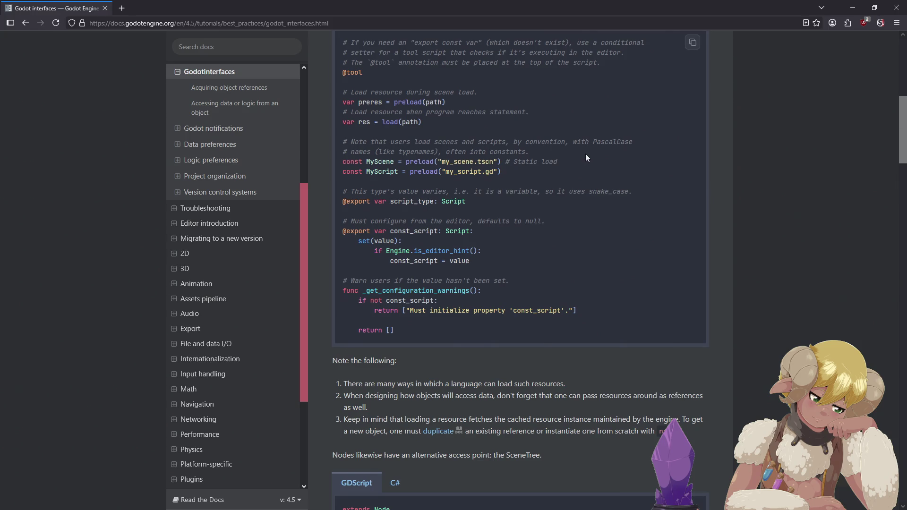
scroll(586, 153, "up", 1)
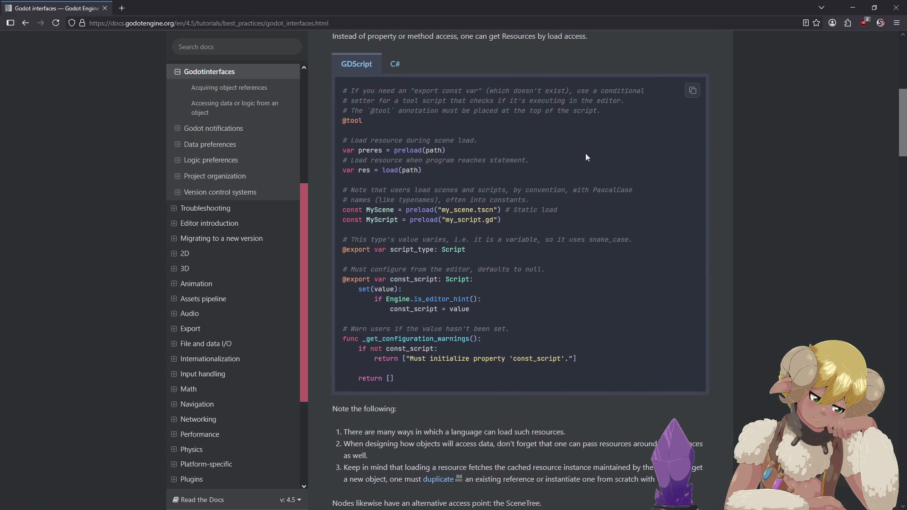
scroll(586, 153, "down", 1)
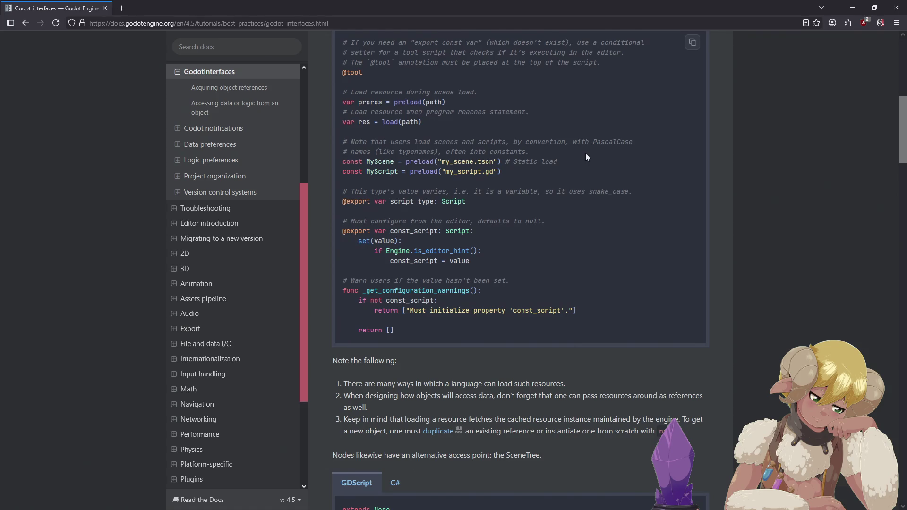
scroll(586, 157, "up", 2)
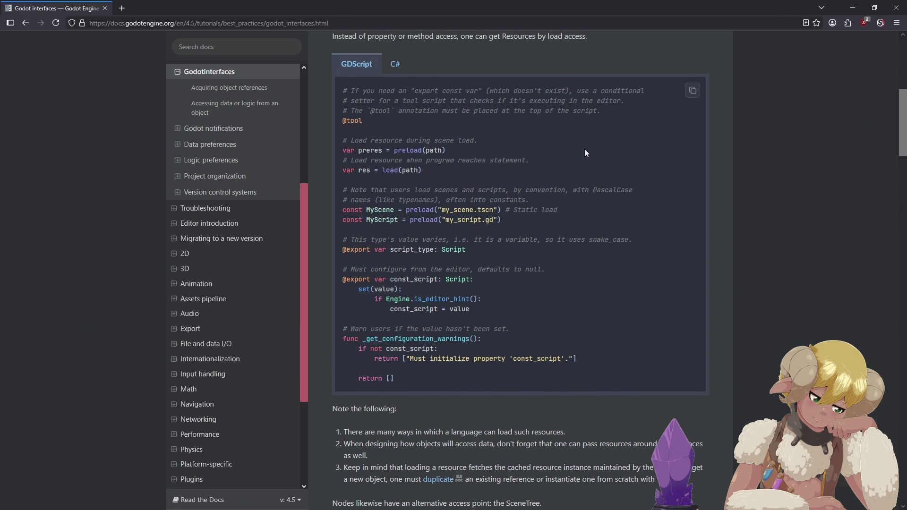
scroll(586, 149, "up", 2)
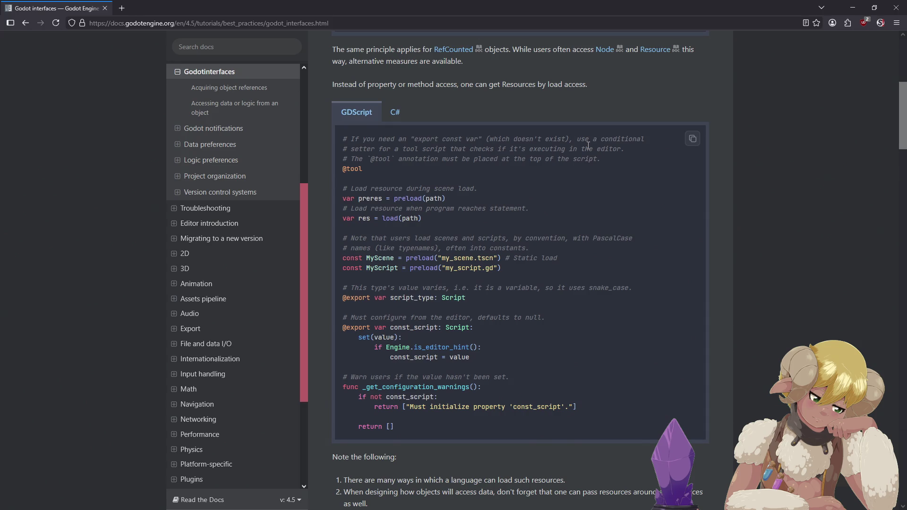
scroll(588, 145, "down", 15)
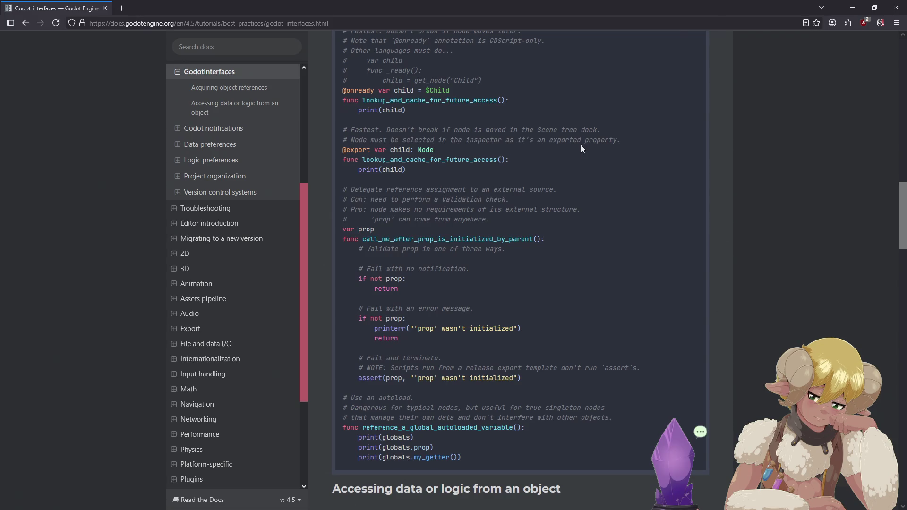
scroll(579, 145, "up", 2)
scroll(580, 145, "up", 1)
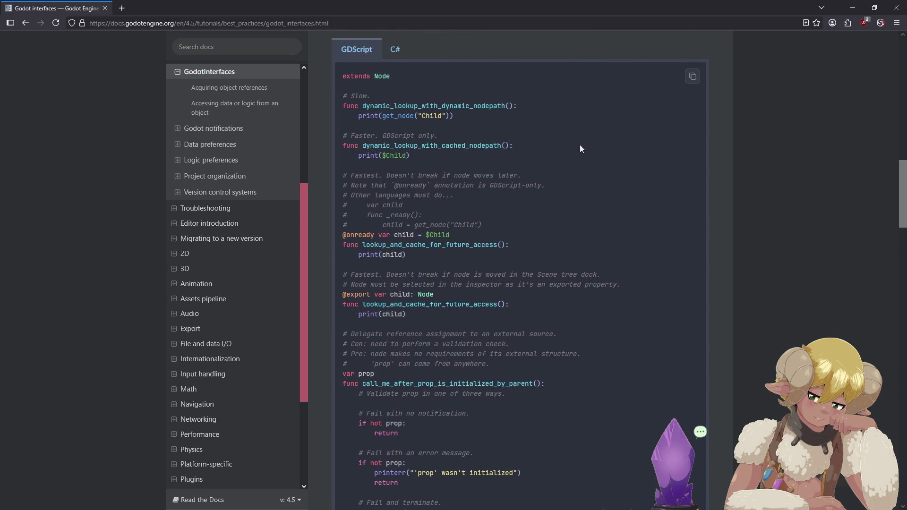
scroll(581, 149, "down", 8)
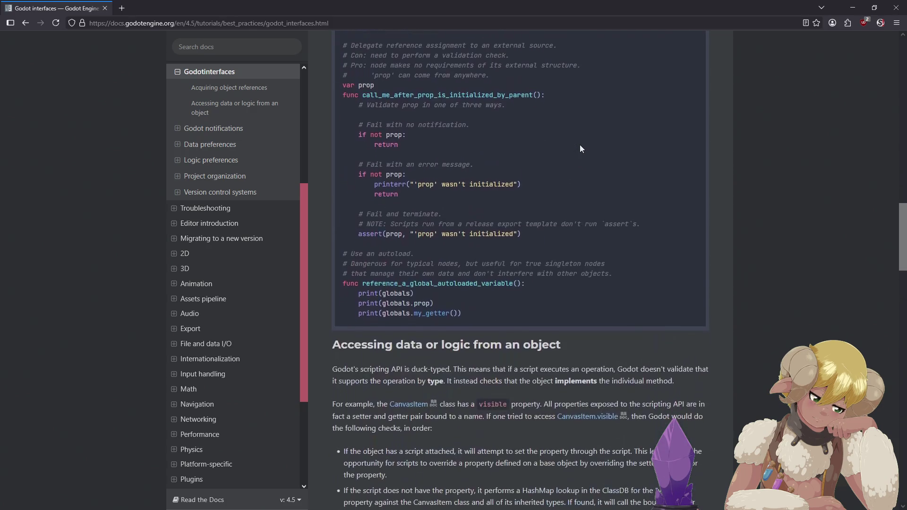
scroll(580, 148, "down", 3)
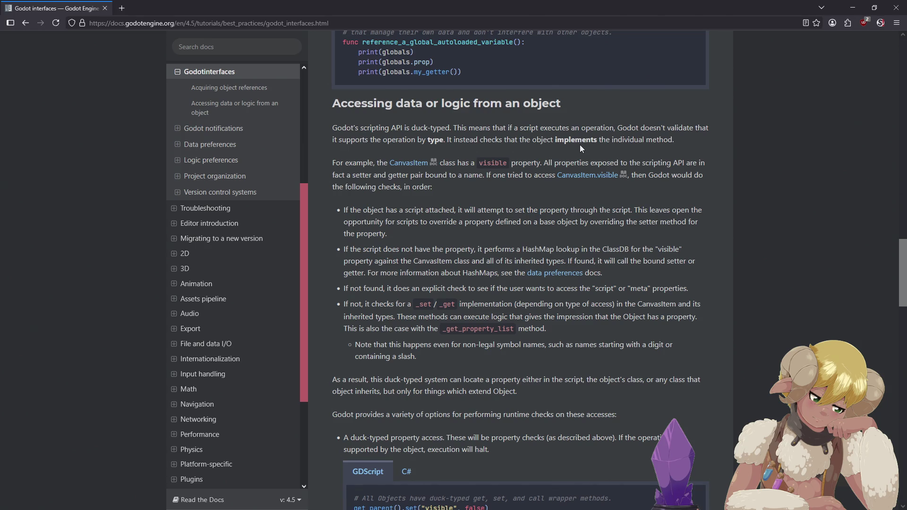
scroll(580, 144, "down", 3)
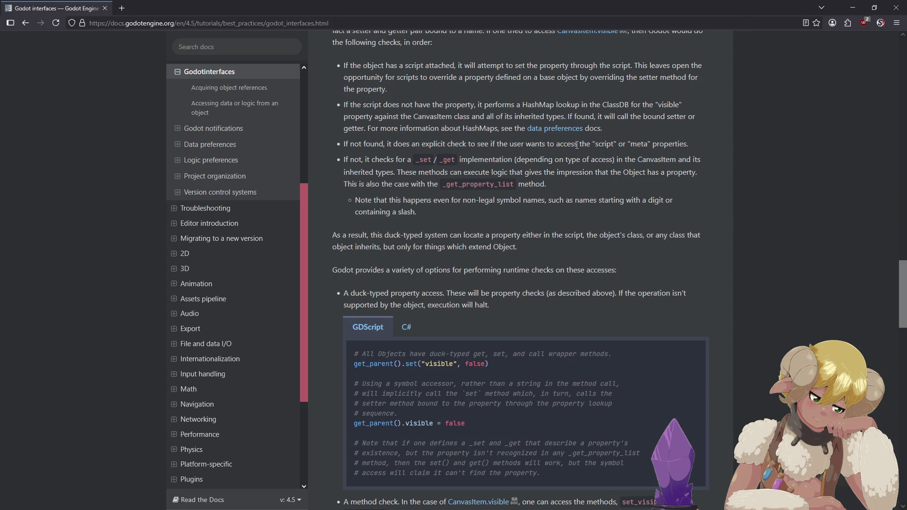
scroll(577, 145, "down", 5)
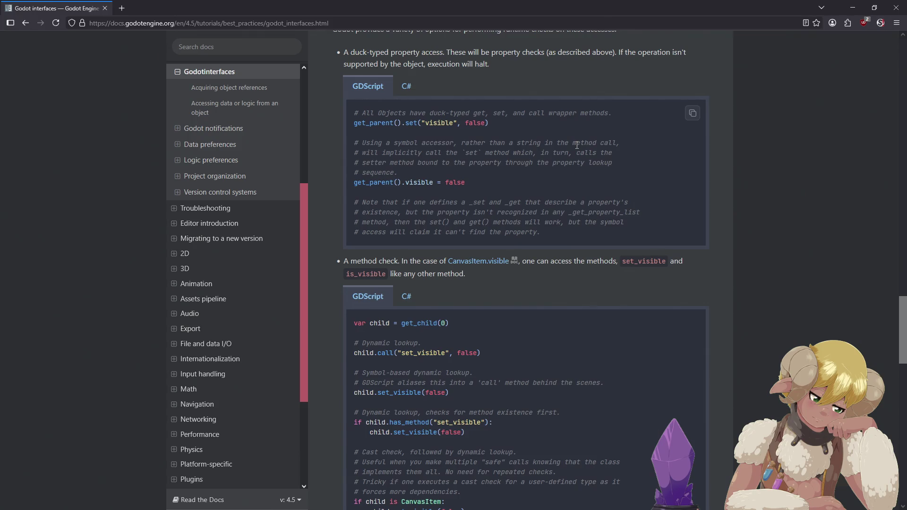
scroll(577, 145, "down", 4)
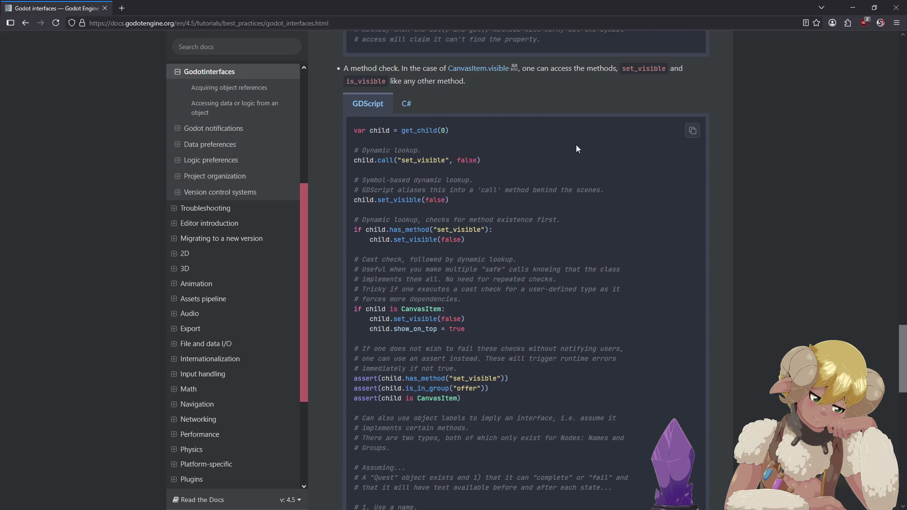
scroll(577, 146, "down", 4)
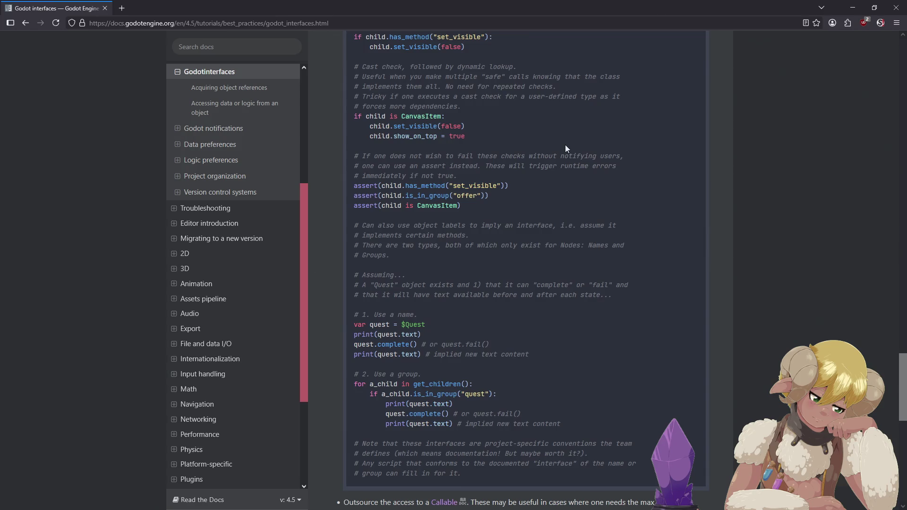
scroll(565, 145, "up", 2)
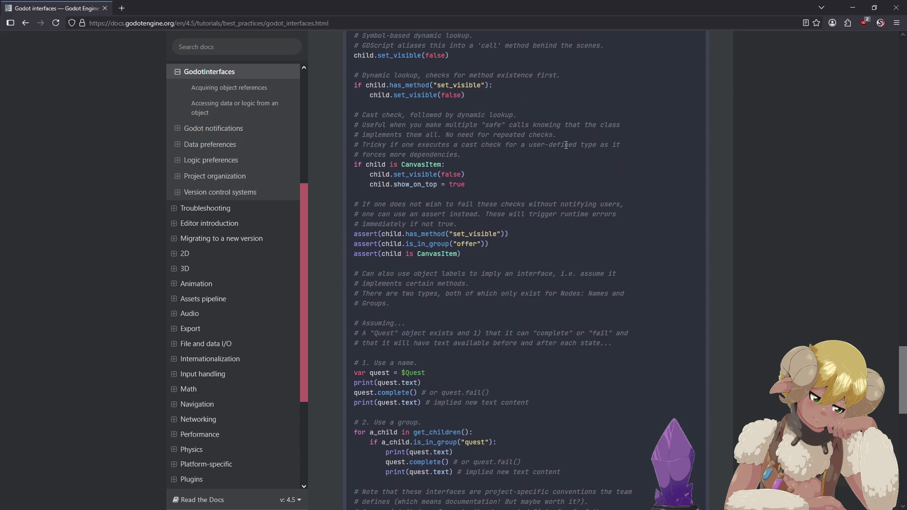
scroll(566, 145, "up", 3)
scroll(566, 145, "down", 3)
scroll(566, 145, "down", 3)
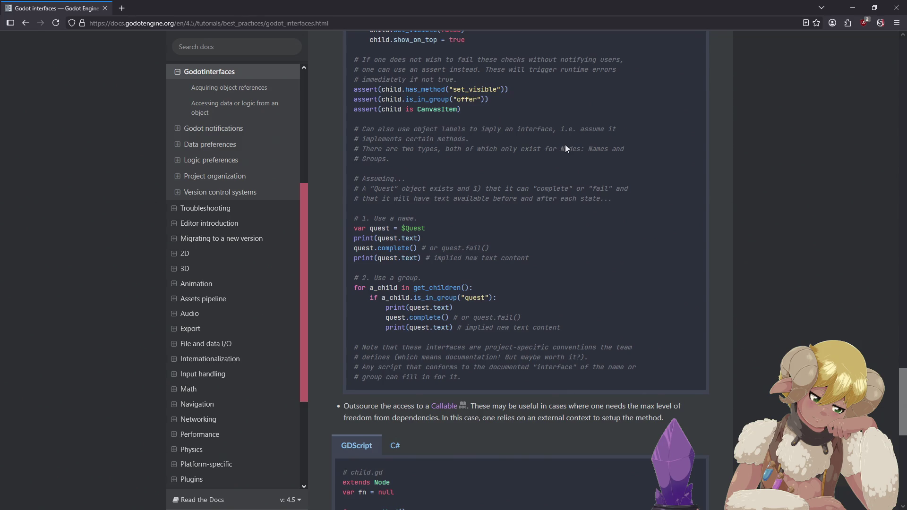
scroll(566, 147, "down", 1)
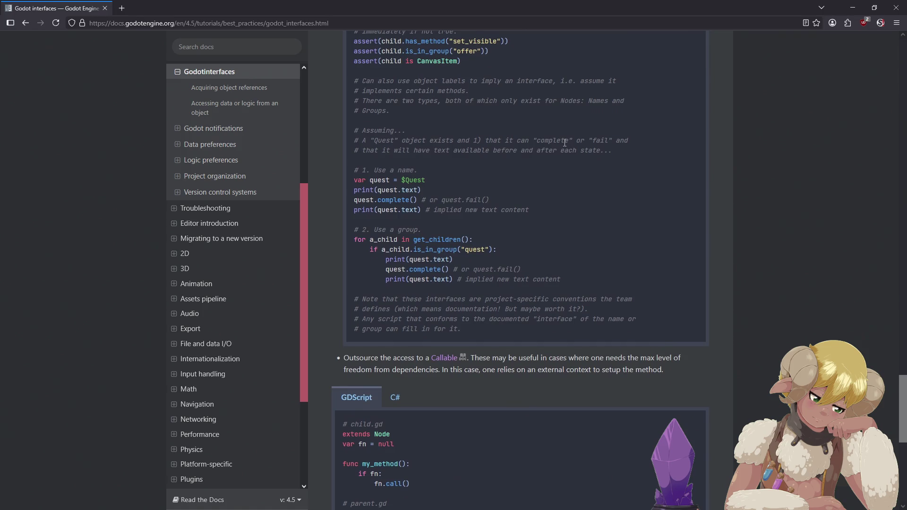
scroll(570, 178, "down", 3)
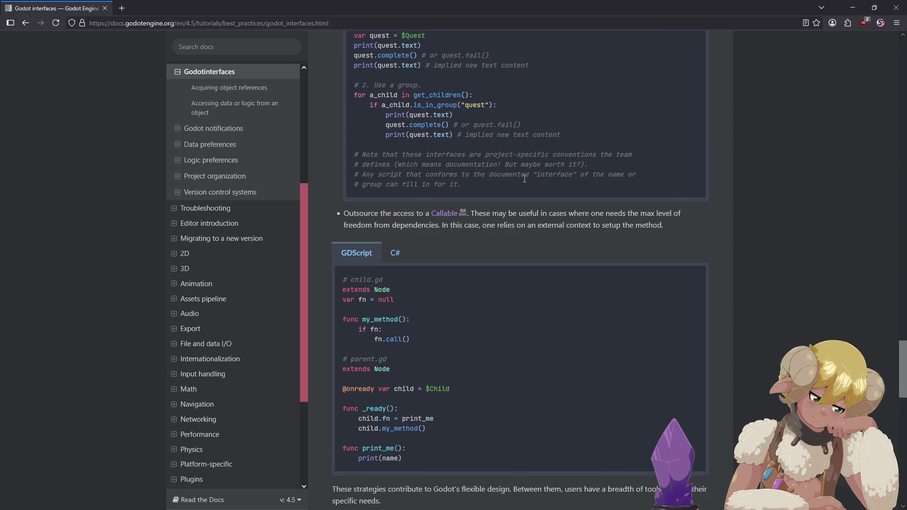
scroll(524, 179, "down", 5)
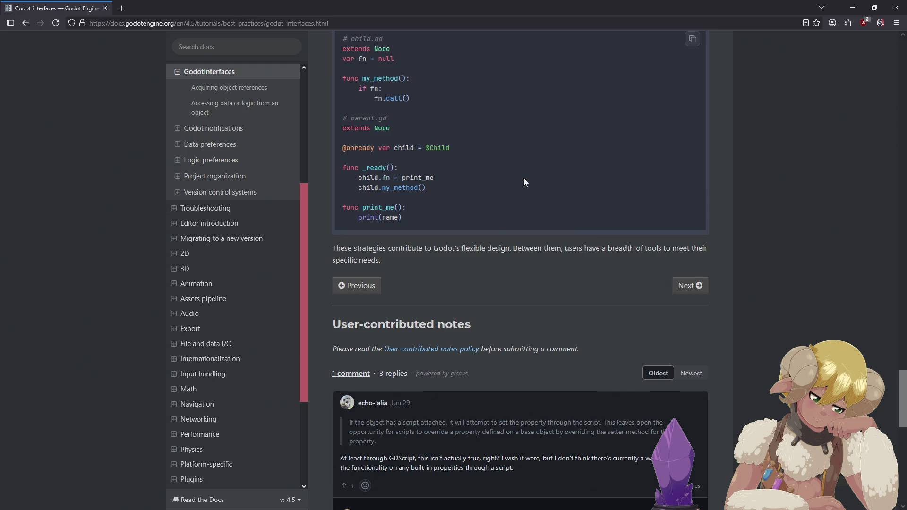
Read the user-contributed notes to the page footer, then scroll back up slightly
scroll(524, 183, "down", 3)
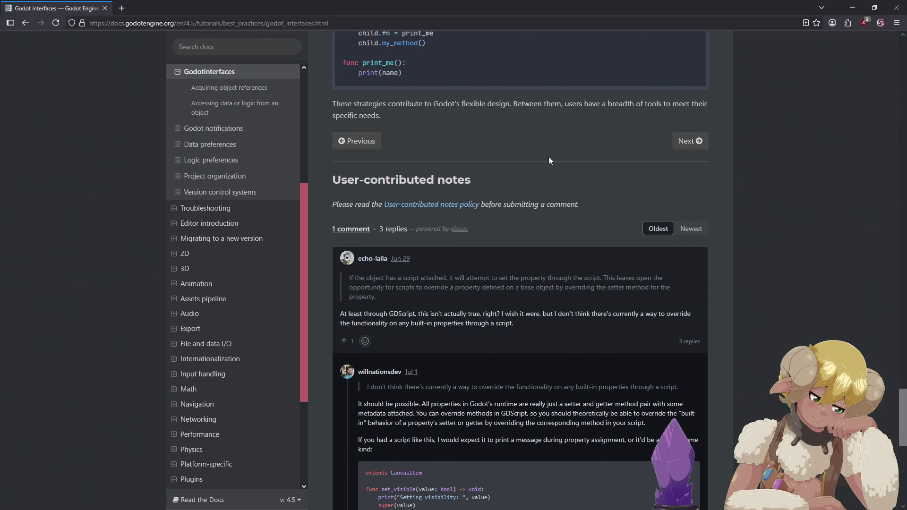
scroll(548, 159, "down", 3)
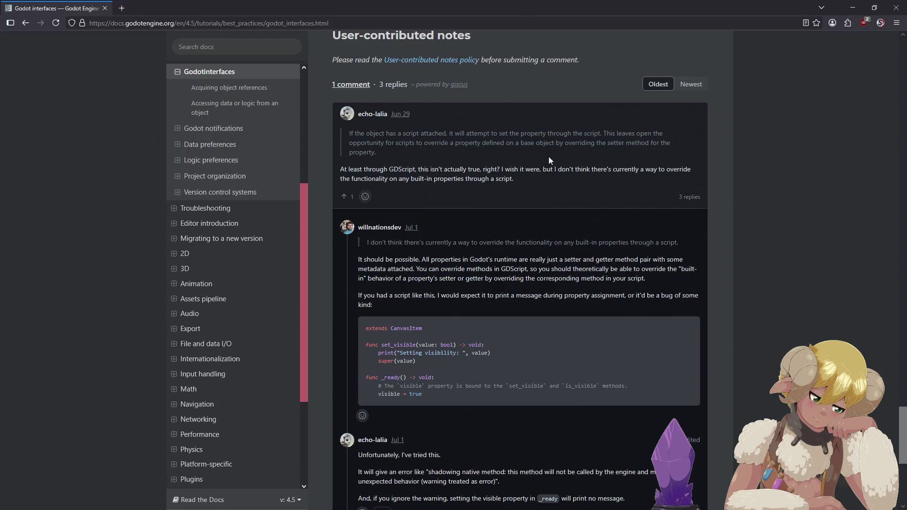
scroll(548, 157, "down", 3)
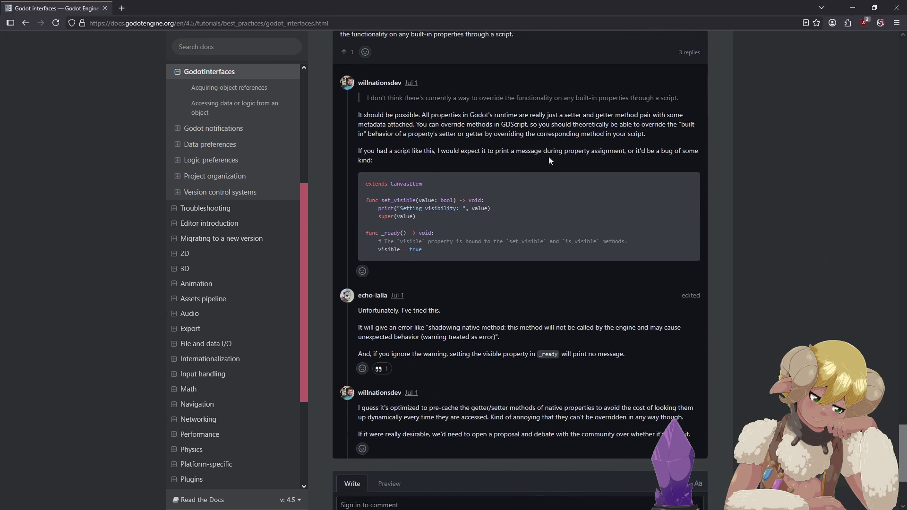
scroll(549, 158, "down", 3)
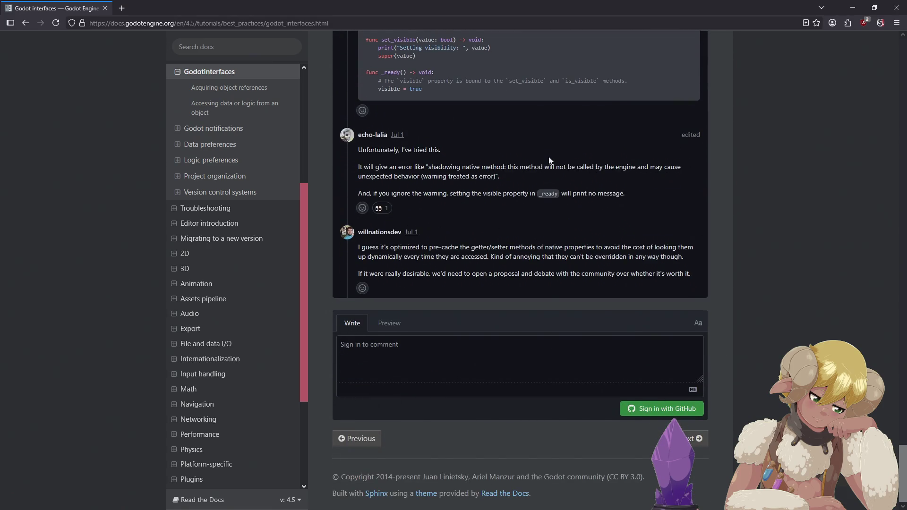
scroll(548, 160, "up", 15)
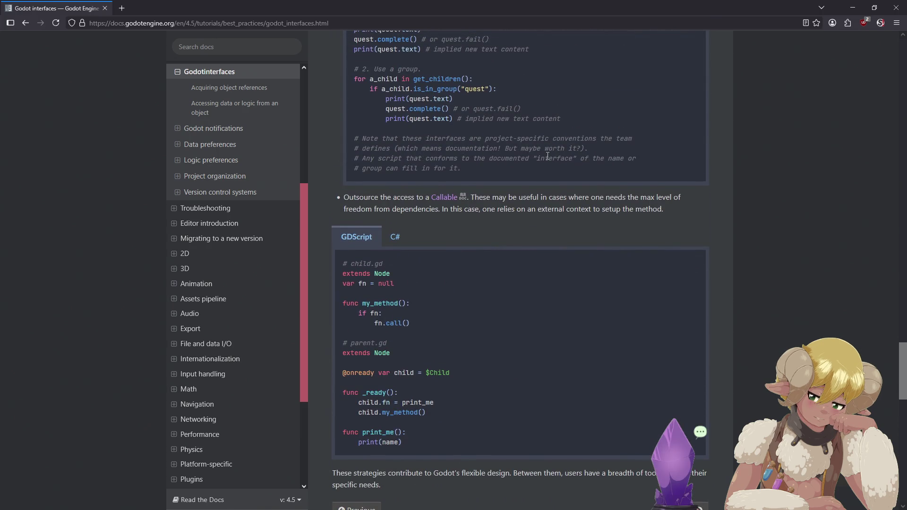
Review the quest and cast-check code, ending at the duck-typed property access and CanvasItem.visible examples
scroll(547, 156, "up", 5)
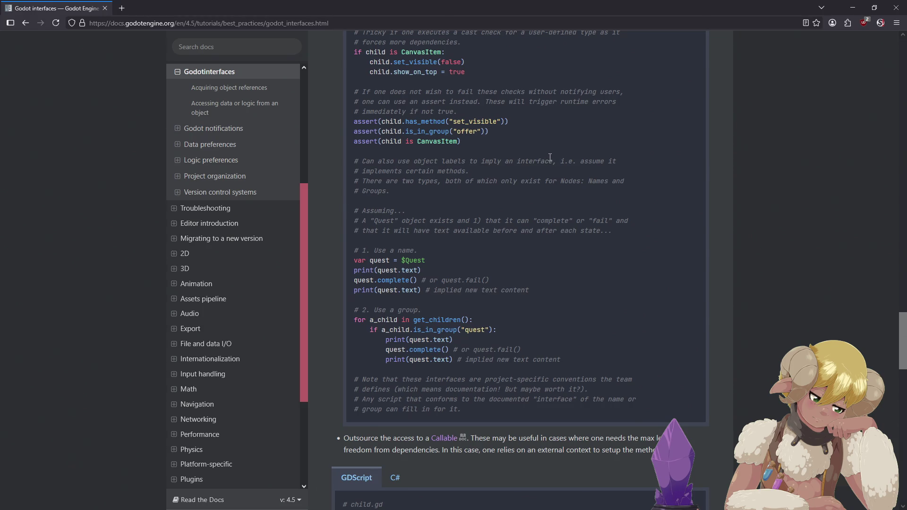
scroll(550, 157, "up", 2)
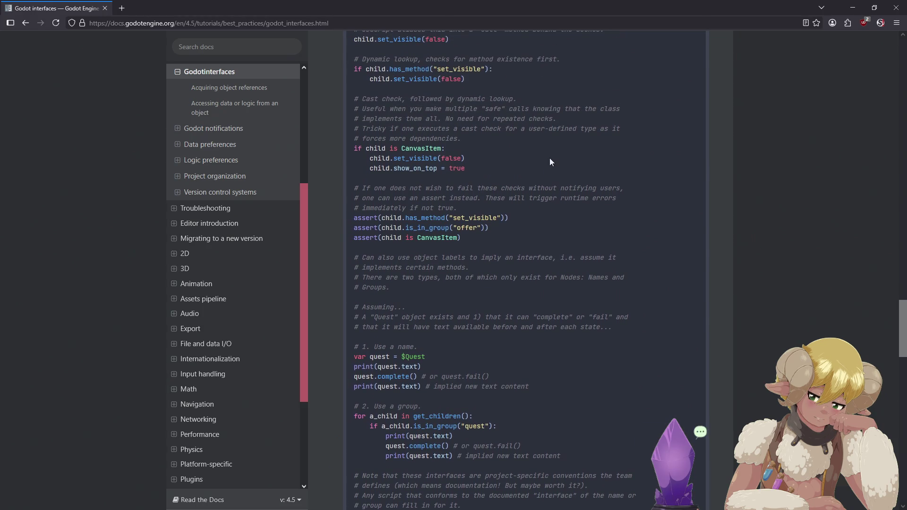
scroll(551, 161, "up", 2)
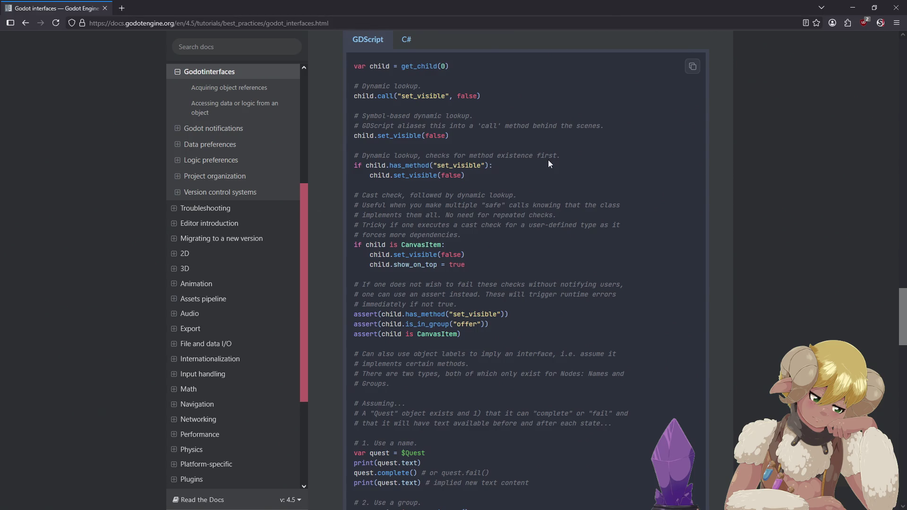
scroll(548, 164, "up", 1)
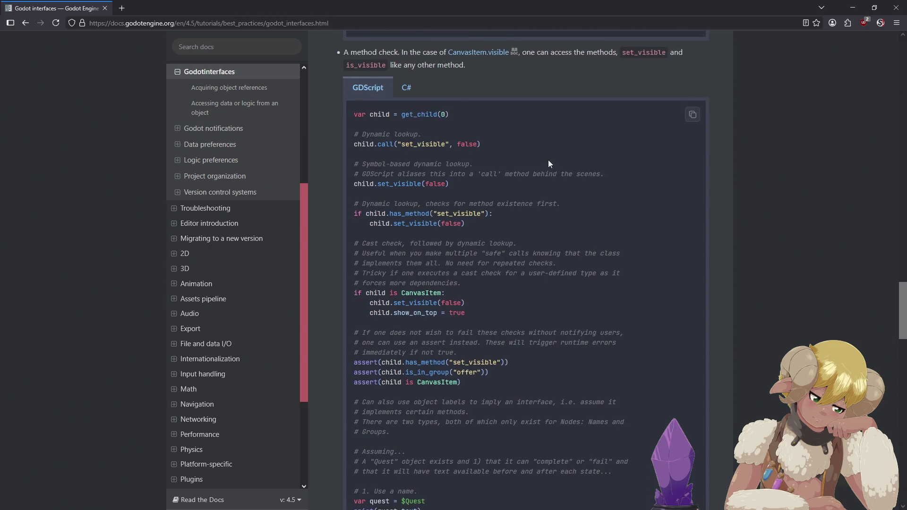
scroll(548, 164, "down", 4)
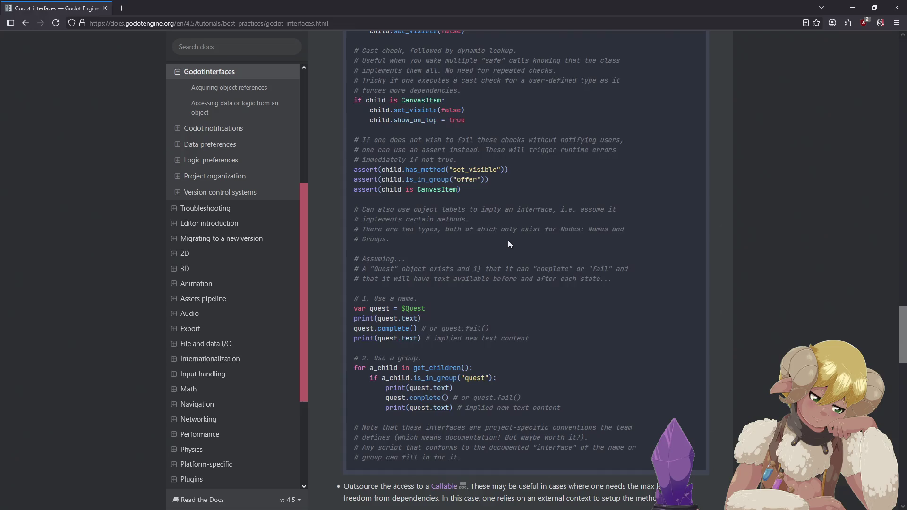
scroll(508, 241, "up", 3)
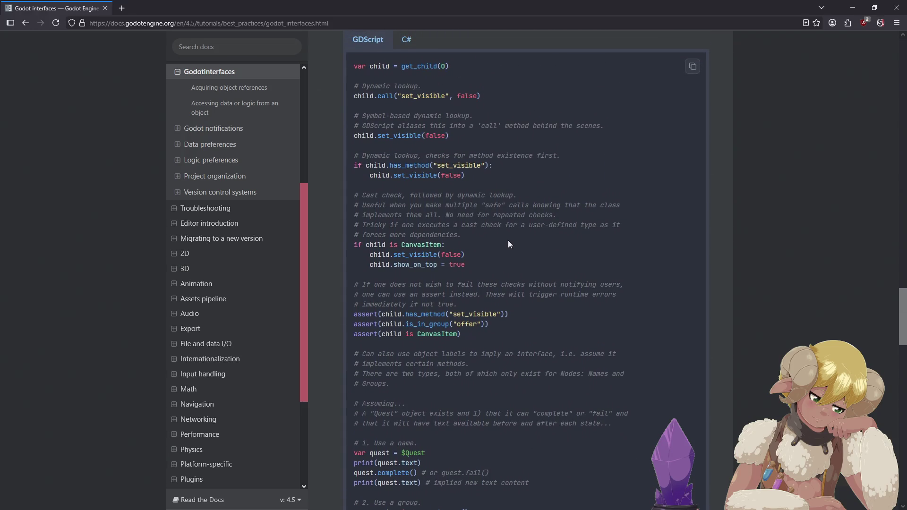
scroll(505, 242, "down", 4)
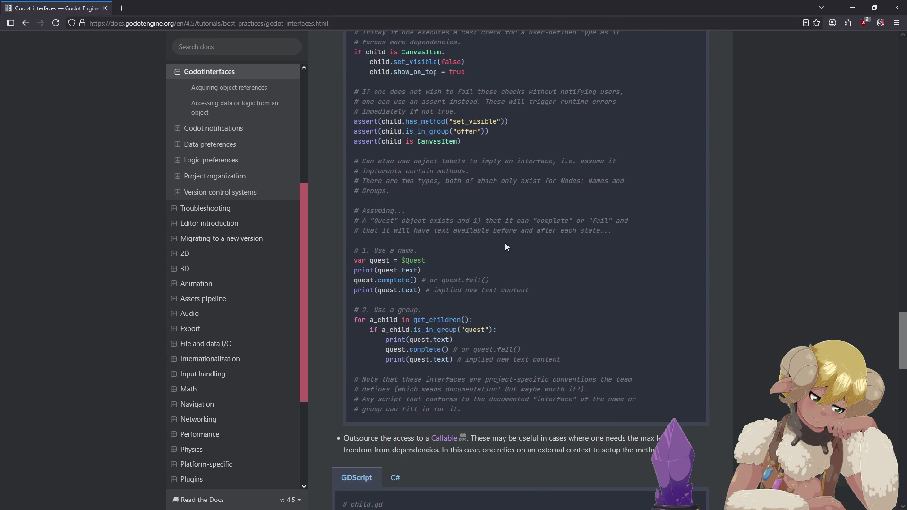
scroll(501, 242, "up", 1)
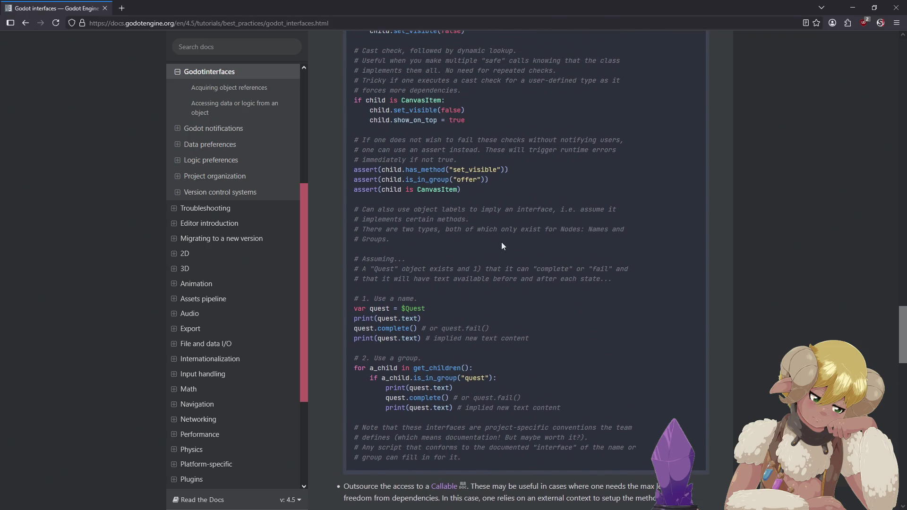
scroll(501, 242, "down", 1)
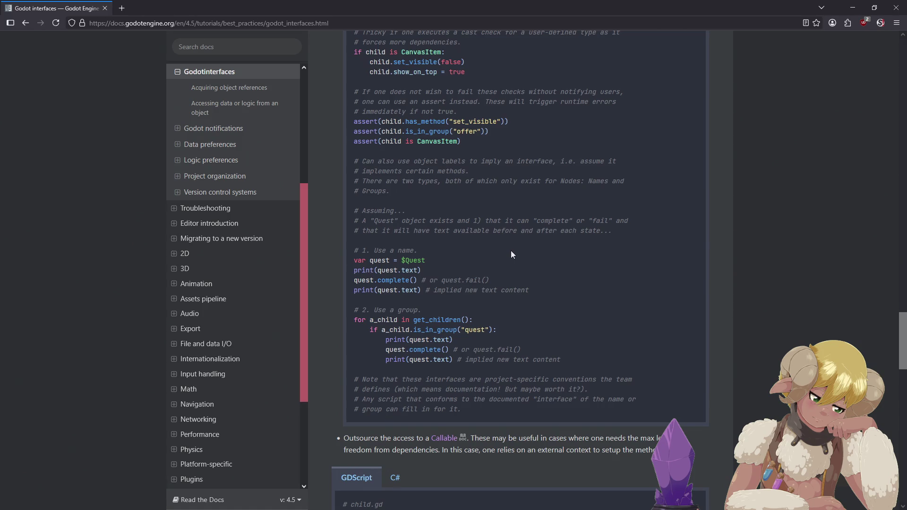
scroll(502, 254, "up", 1)
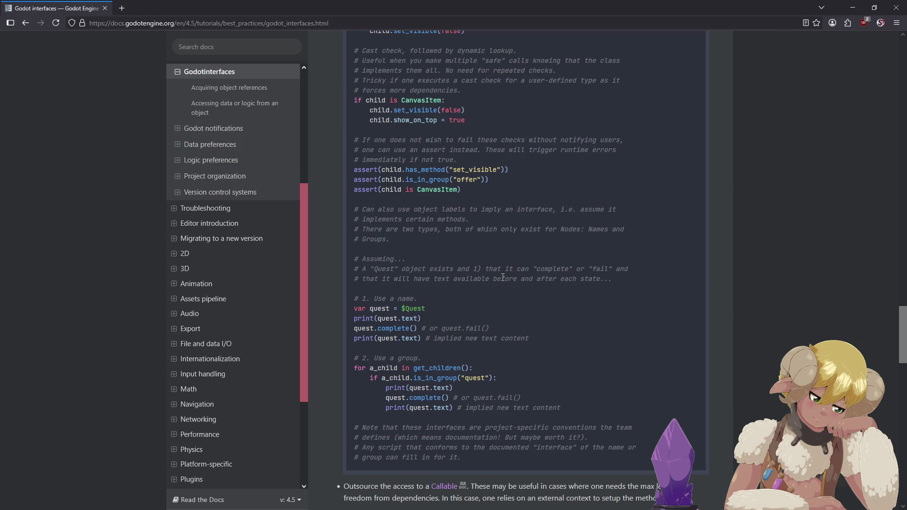
scroll(501, 293, "up", 8)
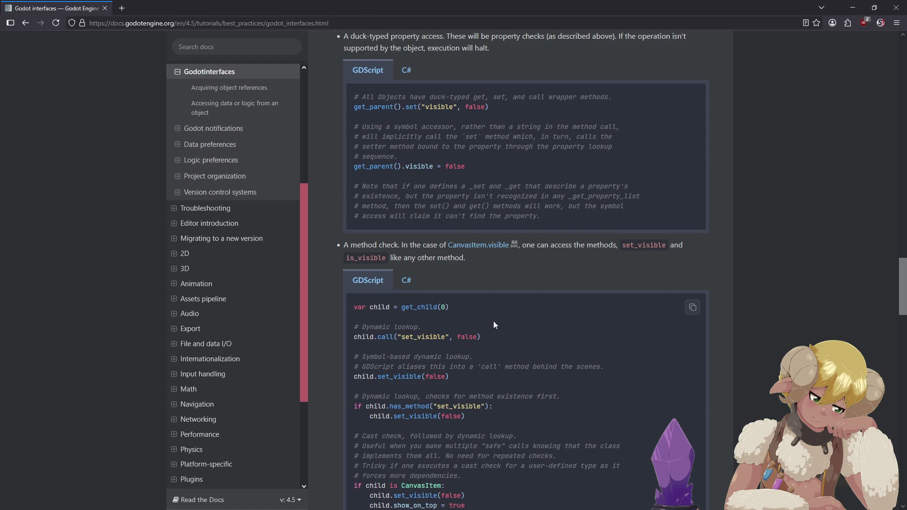
Highlight the 'var quest = $Quest' line in the Quest example, then clear the selection
scroll(494, 321, "up", 5)
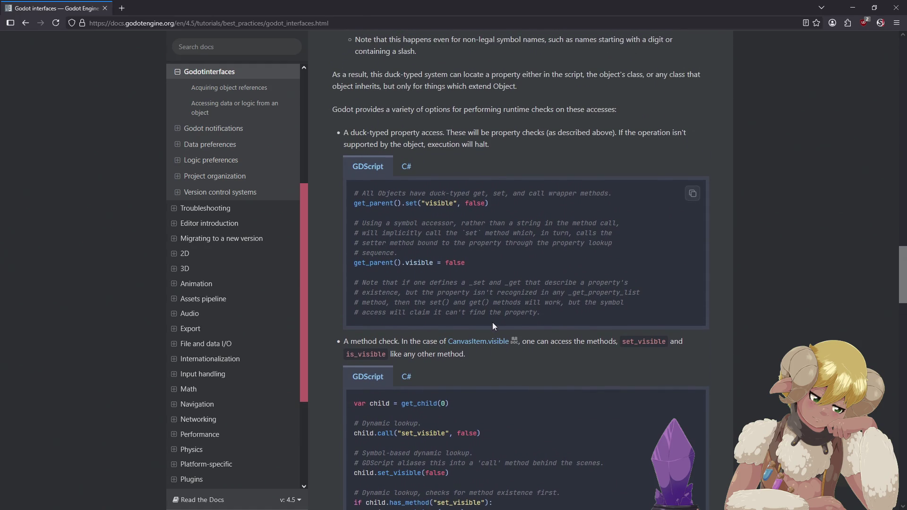
scroll(497, 323, "up", 1)
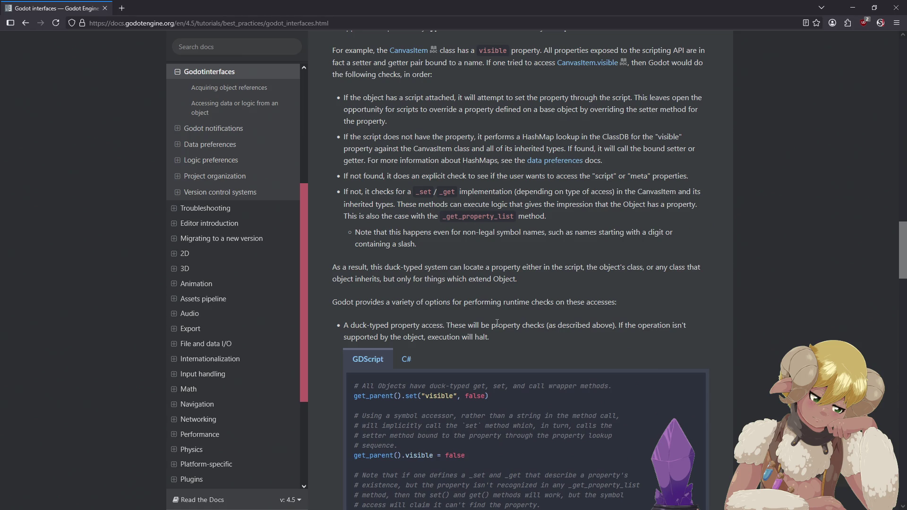
scroll(497, 324, "up", 4)
scroll(498, 328, "down", 8)
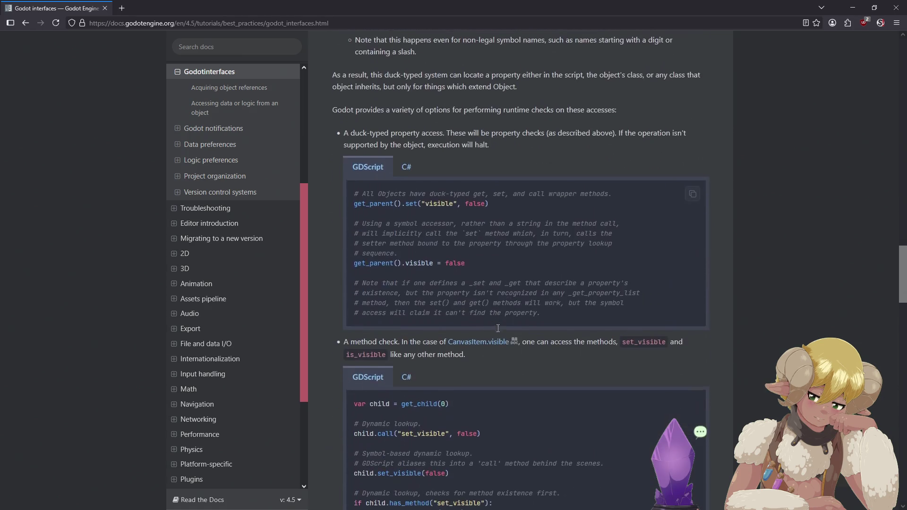
scroll(495, 333, "down", 7)
scroll(477, 350, "down", 2)
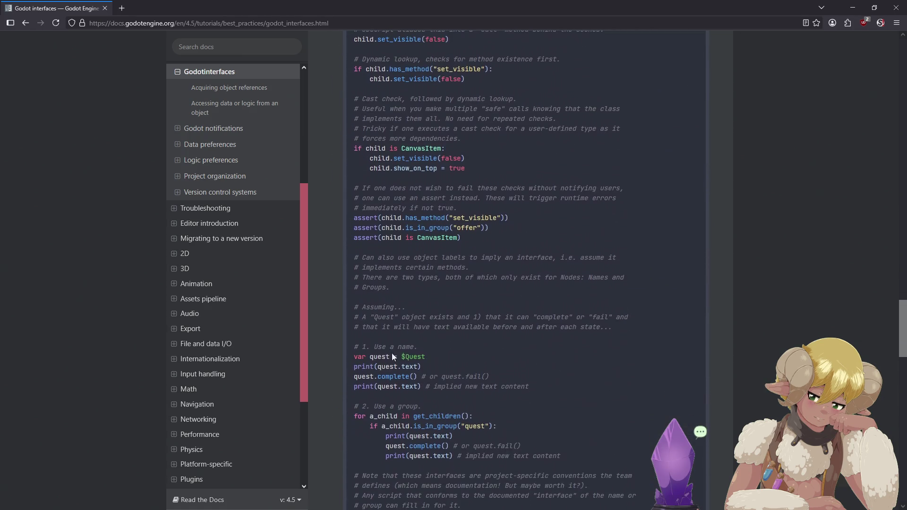
left_click_drag(430, 362, 353, 366)
left_click(424, 352)
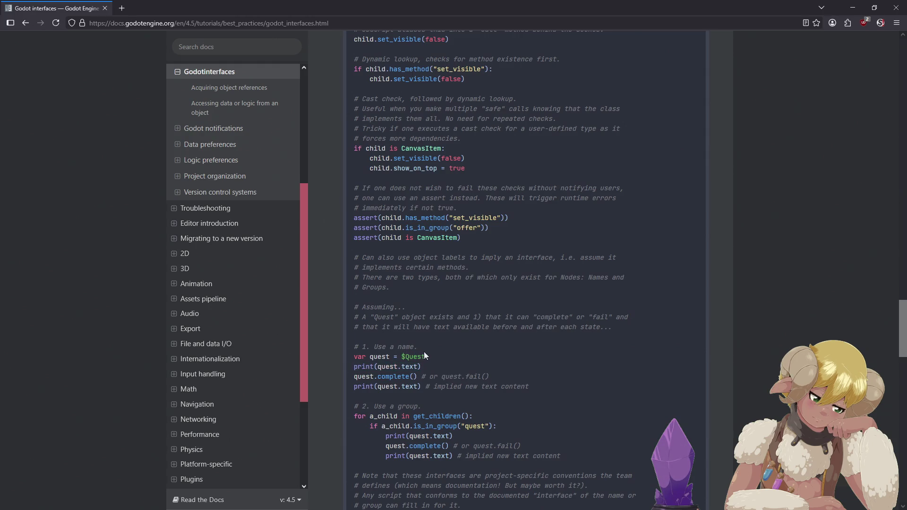
left_click_drag(429, 356, 354, 355)
left_click(428, 352)
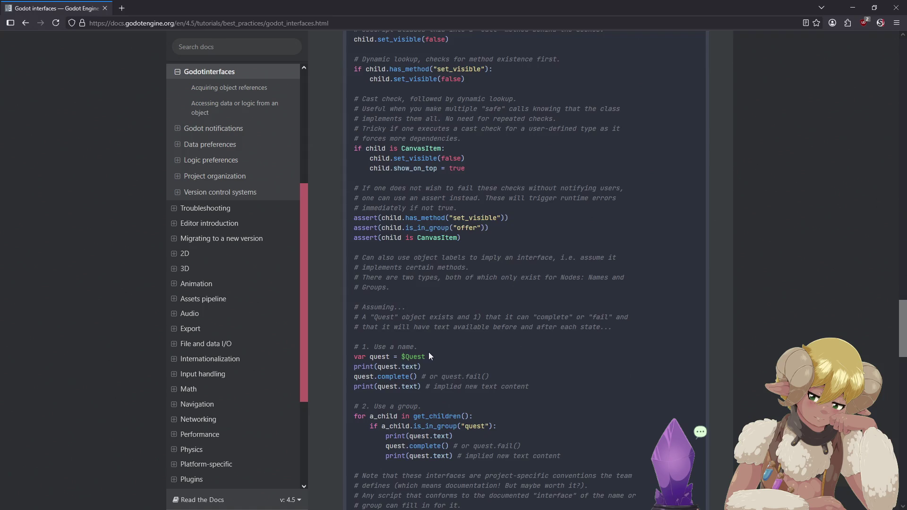
scroll(429, 352, "up", 10)
scroll(430, 355, "up", 9)
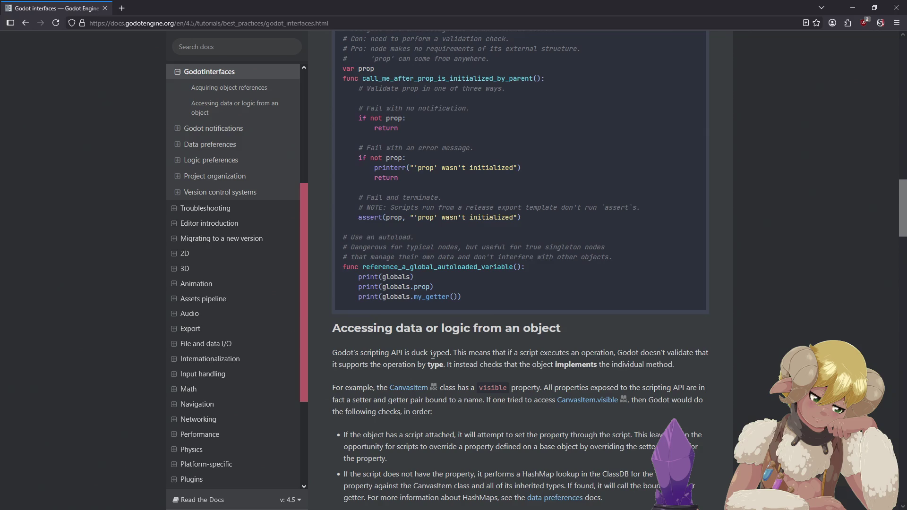
scroll(432, 355, "up", 5)
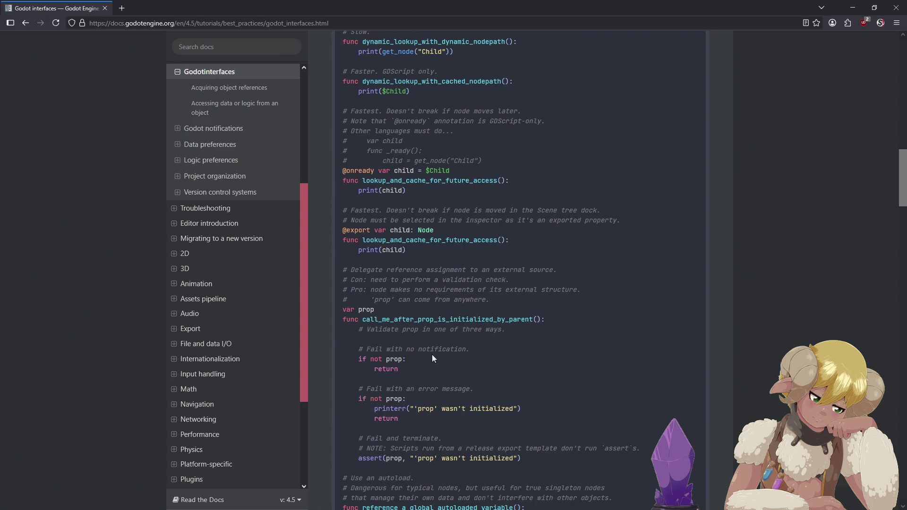
scroll(431, 355, "up", 2)
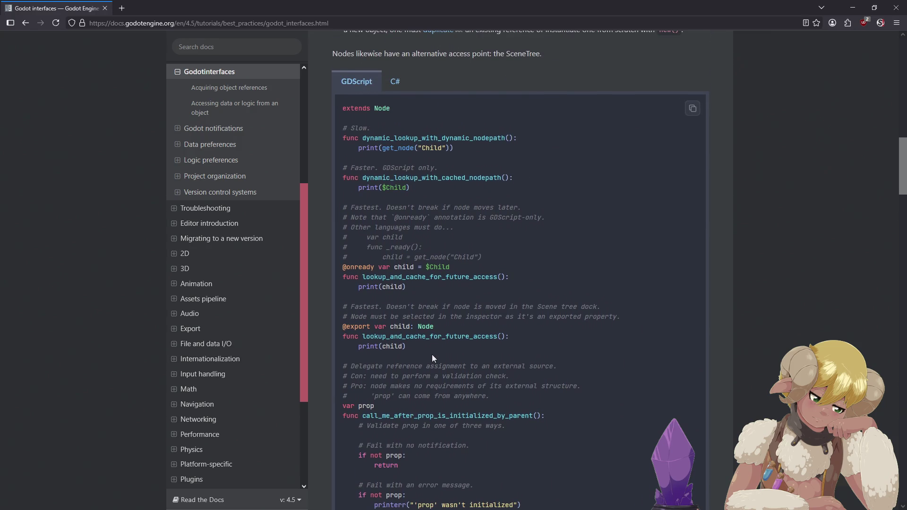
scroll(432, 354, "up", 2)
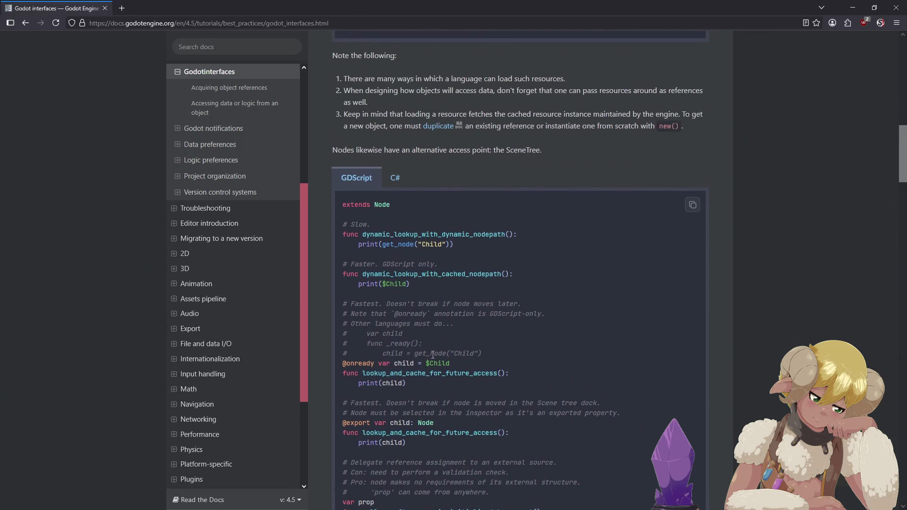
scroll(432, 355, "up", 2)
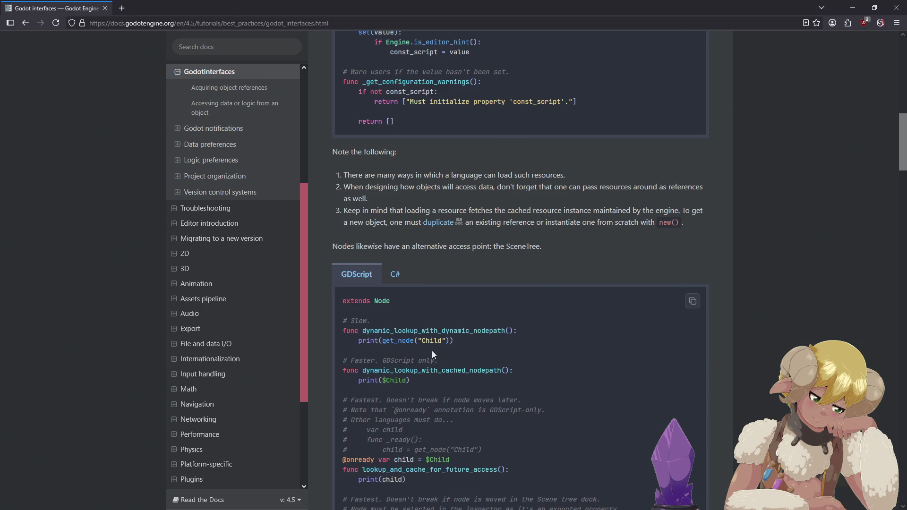
scroll(432, 351, "up", 7)
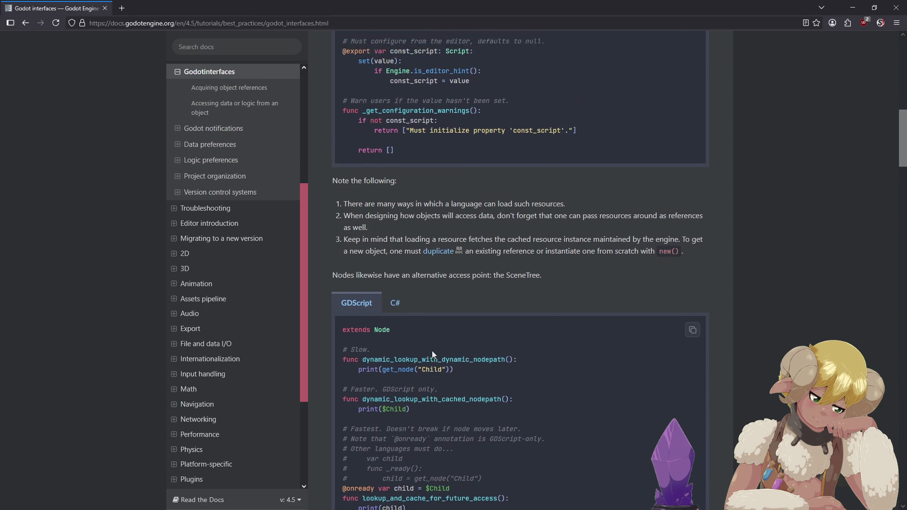